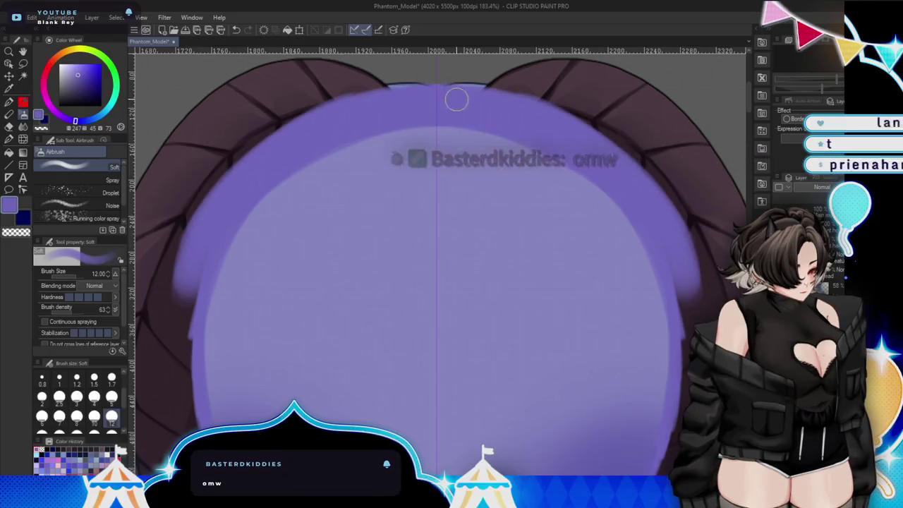
Airbrush soft purple shading along the face top, beside the horns, near the collar and chin.
{"action": "mouse_move", "coordinate": [210, 222]}
{"action": "left_mouse_down"}
{"action": "mouse_move", "coordinate": [218, 202]}
{"action": "mouse_move", "coordinate": [199, 272]}
{"action": "left_mouse_up"}
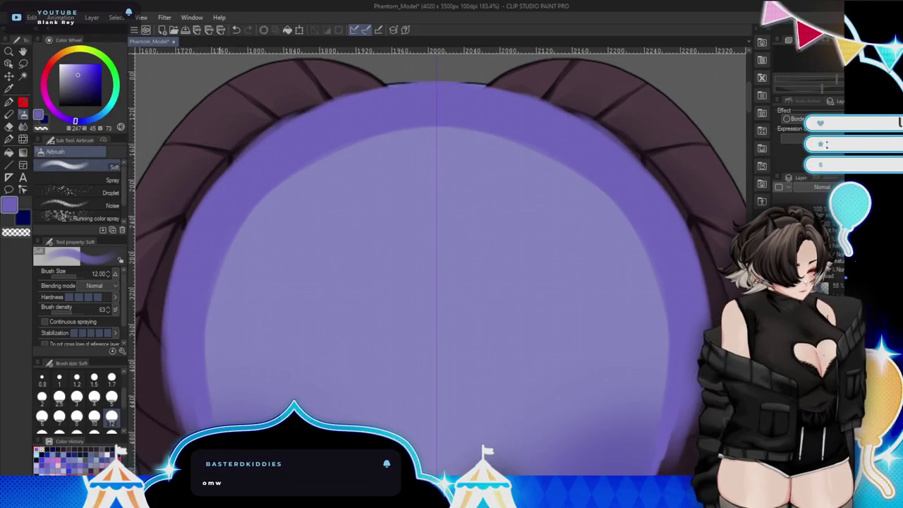
{"action": "left_click_drag", "start_coordinate": [424, 211], "coordinate": [480, 135]}
{"action": "mouse_move", "coordinate": [256, 272]}
{"action": "left_mouse_down"}
{"action": "mouse_move", "coordinate": [245, 216]}
{"action": "mouse_move", "coordinate": [292, 359]}
{"action": "mouse_move", "coordinate": [255, 255]}
{"action": "left_mouse_up"}
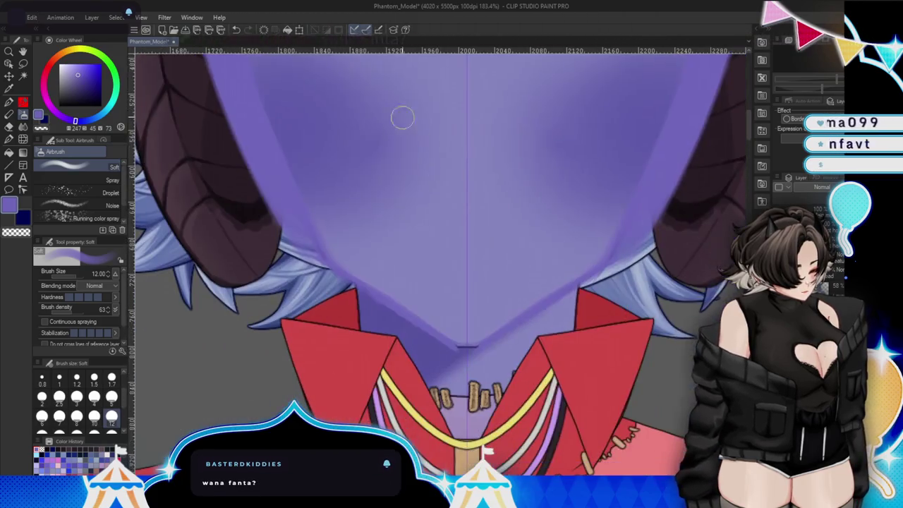
{"action": "mouse_move", "coordinate": [339, 380]}
{"action": "left_mouse_down"}
{"action": "mouse_move", "coordinate": [314, 239]}
{"action": "mouse_move", "coordinate": [311, 265]}
{"action": "left_mouse_up"}
{"action": "mouse_move", "coordinate": [517, 332]}
{"action": "left_mouse_down"}
{"action": "mouse_move", "coordinate": [466, 356]}
{"action": "mouse_move", "coordinate": [515, 356]}
{"action": "mouse_move", "coordinate": [605, 272]}
{"action": "mouse_move", "coordinate": [500, 360]}
{"action": "mouse_move", "coordinate": [487, 387]}
{"action": "left_mouse_up"}
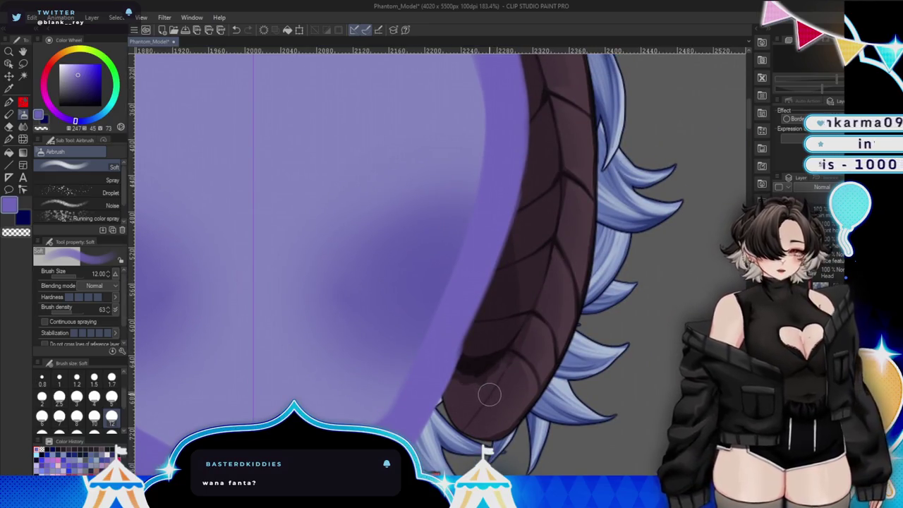
{"action": "mouse_move", "coordinate": [514, 101]}
{"action": "left_mouse_down"}
{"action": "mouse_move", "coordinate": [486, 276]}
{"action": "mouse_move", "coordinate": [498, 238]}
{"action": "left_mouse_up"}
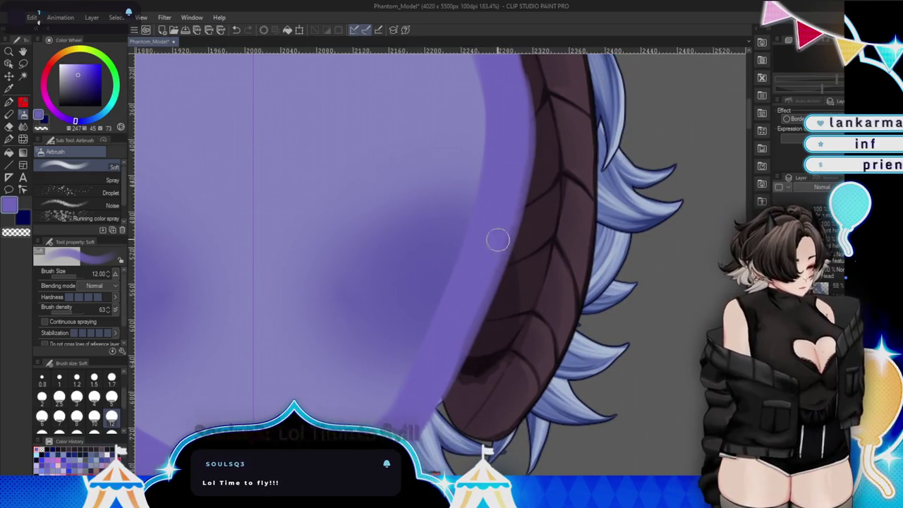
{"action": "mouse_move", "coordinate": [529, 120]}
{"action": "left_mouse_down"}
{"action": "mouse_move", "coordinate": [593, 328]}
{"action": "mouse_move", "coordinate": [564, 242]}
{"action": "mouse_move", "coordinate": [260, 118]}
{"action": "left_mouse_up"}
{"action": "left_click_drag", "start_coordinate": [651, 291], "coordinate": [679, 304]}
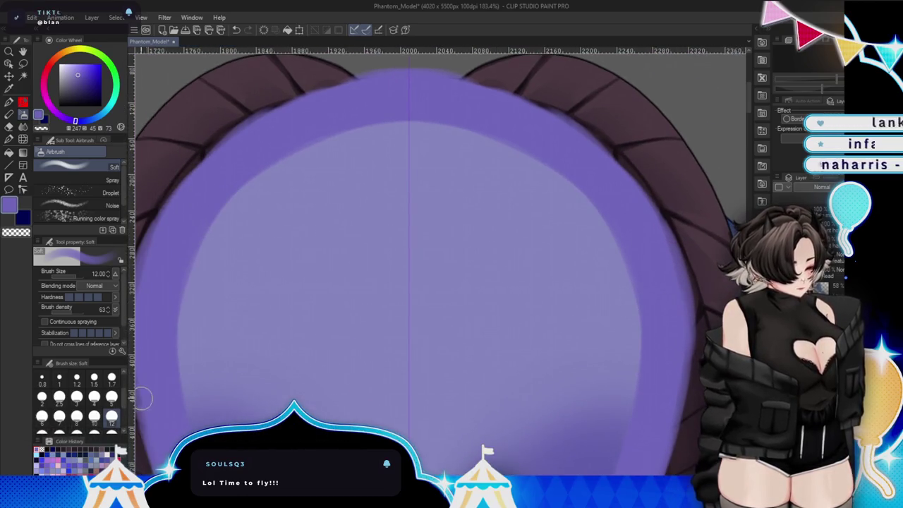
Refine the shading on the face's top and both side edges with the airbrush at size 7.
{"action": "left_click", "coordinate": [59, 417]}
{"action": "mouse_move", "coordinate": [186, 177]}
{"action": "left_mouse_down"}
{"action": "mouse_move", "coordinate": [292, 95]}
{"action": "mouse_move", "coordinate": [411, 77]}
{"action": "left_mouse_up"}
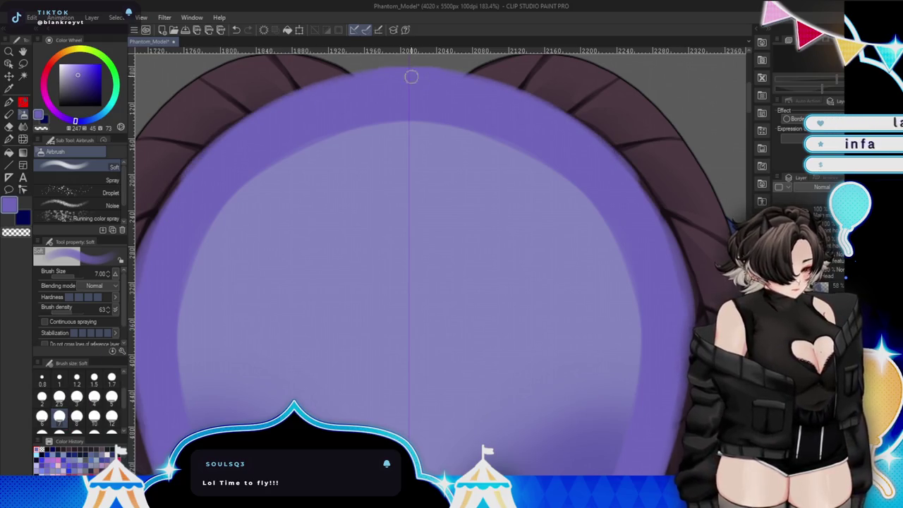
{"action": "left_click_drag", "start_coordinate": [210, 192], "coordinate": [159, 306]}
{"action": "mouse_move", "coordinate": [574, 433]}
{"action": "left_mouse_down"}
{"action": "mouse_move", "coordinate": [570, 332]}
{"action": "mouse_move", "coordinate": [528, 213]}
{"action": "left_mouse_up"}
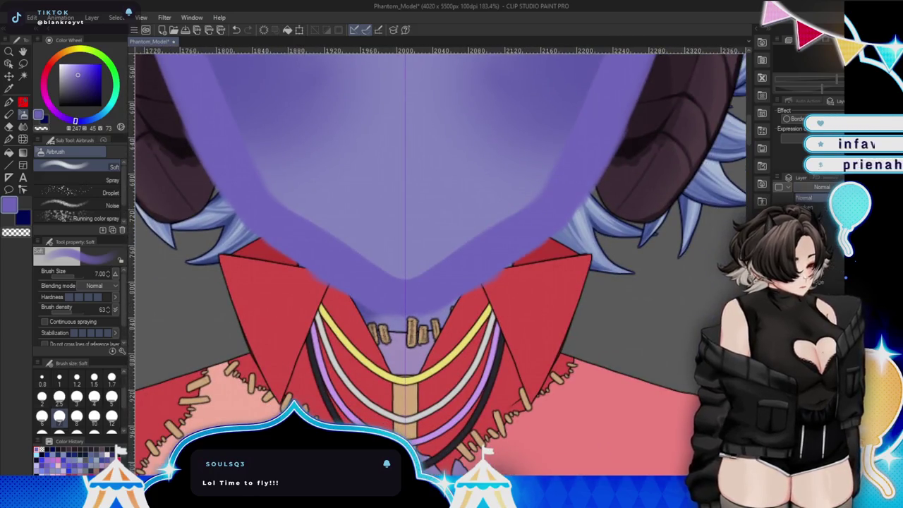
{"action": "scroll", "coordinate": [437, 261], "scroll_direction": "up", "scroll_amount": 3}
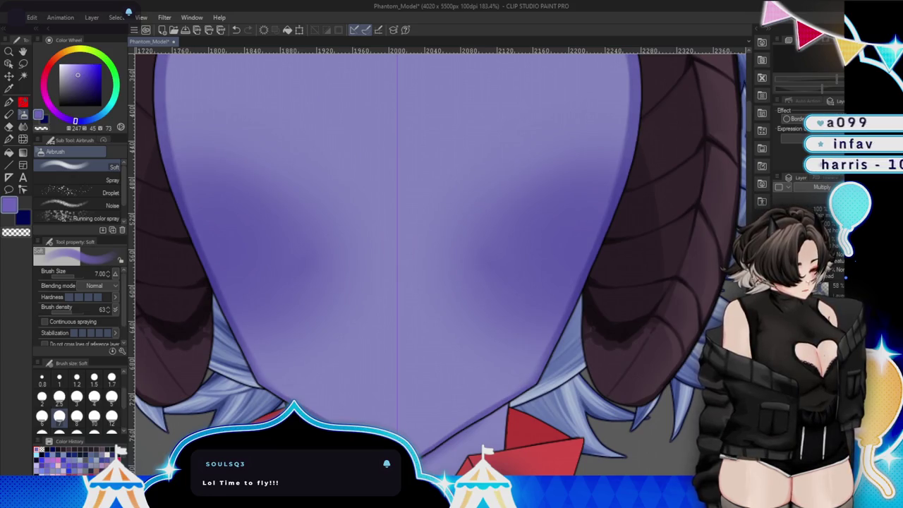
{"action": "mouse_move", "coordinate": [437, 311]}
{"action": "left_mouse_down"}
{"action": "mouse_move", "coordinate": [424, 233]}
{"action": "mouse_move", "coordinate": [494, 225]}
{"action": "left_mouse_up"}
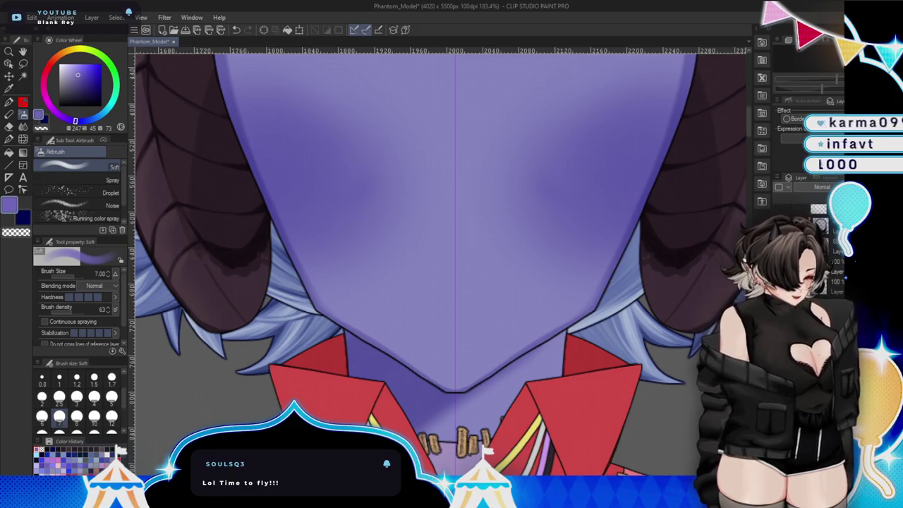
Undo and redo the last edit, then sample the horn's dark brown colour.
{"action": "key", "text": "ctrl+z"}
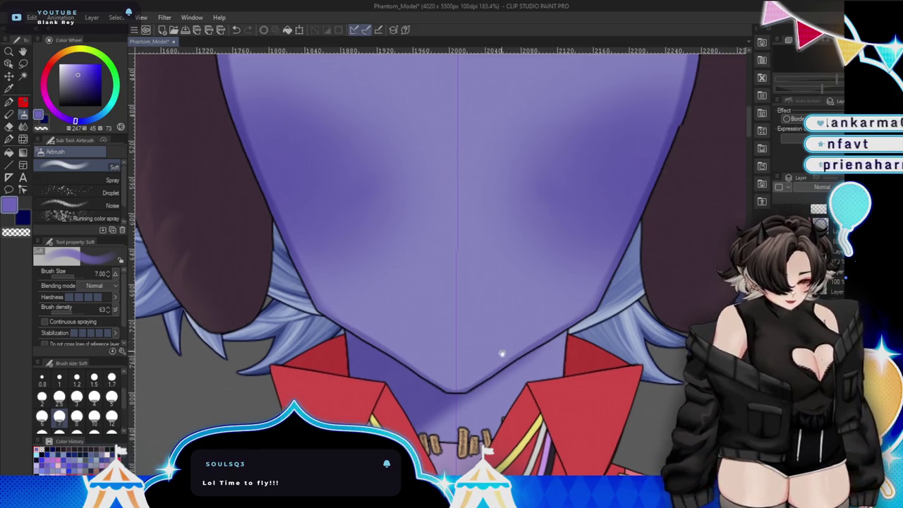
{"action": "left_click_drag", "start_coordinate": [502, 353], "coordinate": [635, 446]}
{"action": "key", "text": "ctrl+y"}
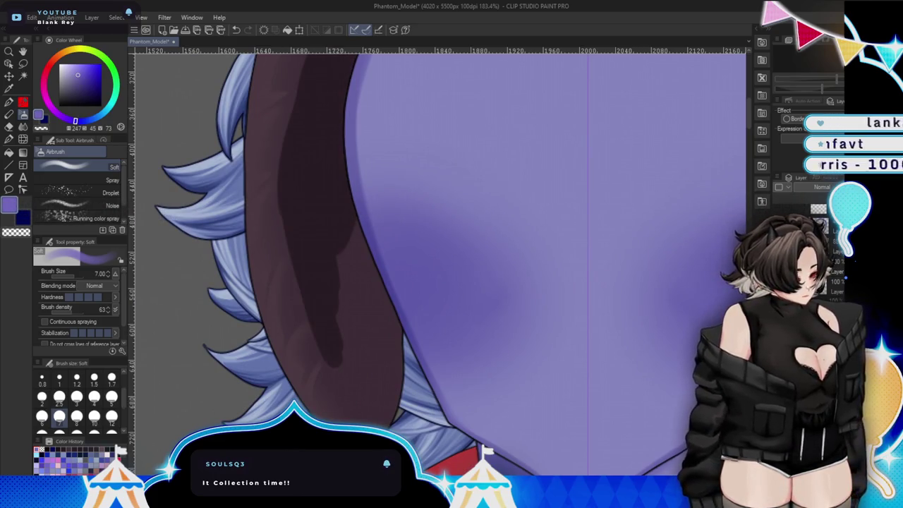
{"action": "left_click", "coordinate": [327, 202], "text": "alt"}
{"action": "left_click_drag", "start_coordinate": [590, 437], "coordinate": [606, 360]}
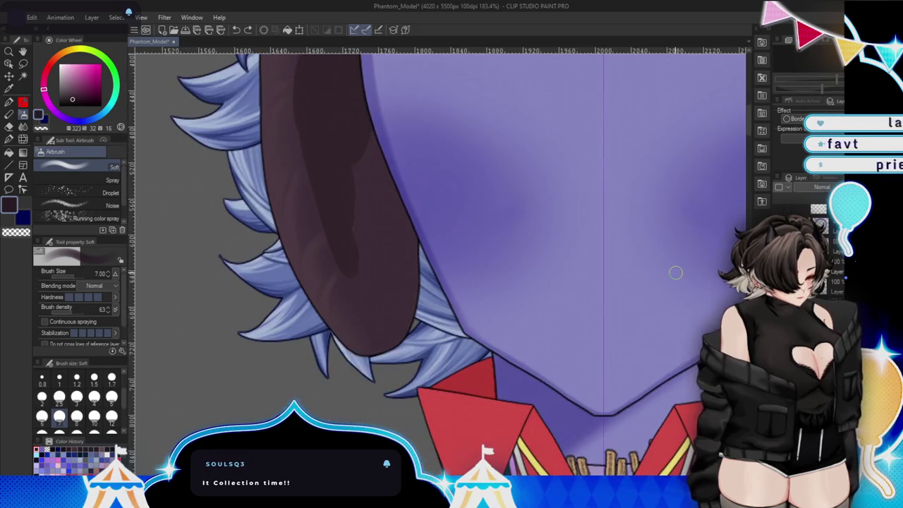
Restore the horn's segmented line detail and zoom in on the horn.
{"action": "key", "text": "ctrl+y"}
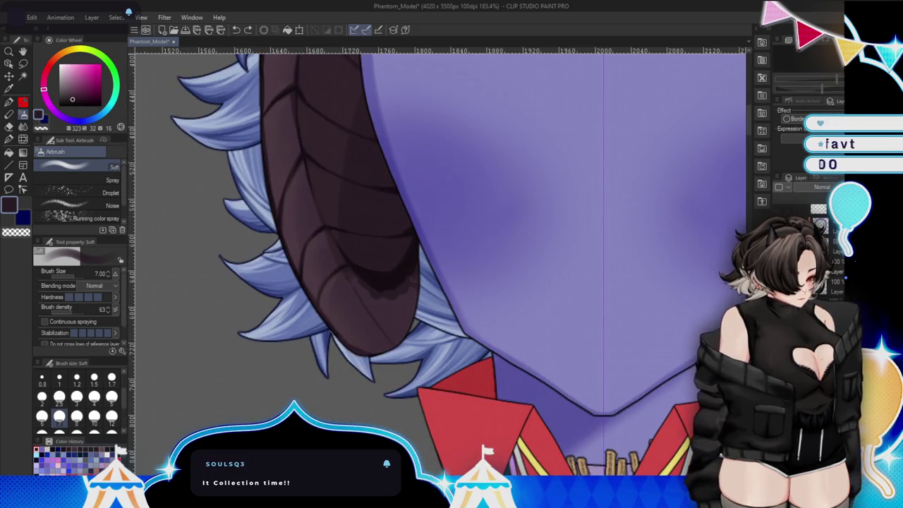
{"action": "scroll", "coordinate": [425, 203], "scroll_direction": "up", "scroll_amount": 2}
{"action": "scroll", "coordinate": [425, 203], "scroll_direction": "up", "scroll_amount": 2}
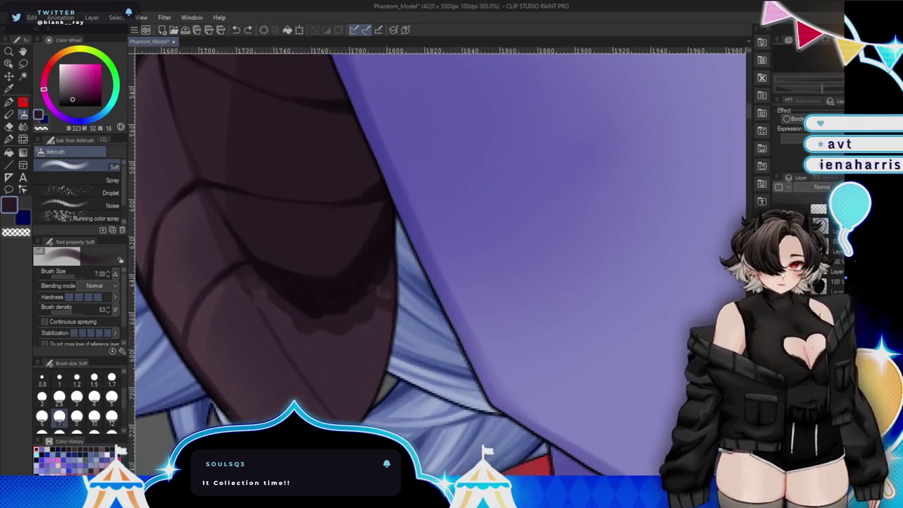
Set the G-pen to size 5 with a near-black brown, then switch to a fine brush.
{"action": "key", "text": "p"}
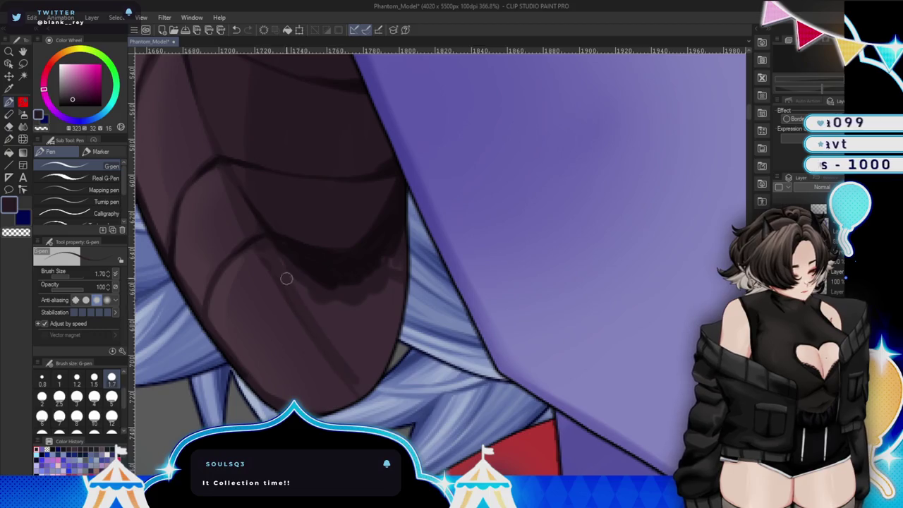
{"action": "left_click_drag", "start_coordinate": [239, 304], "coordinate": [298, 252]}
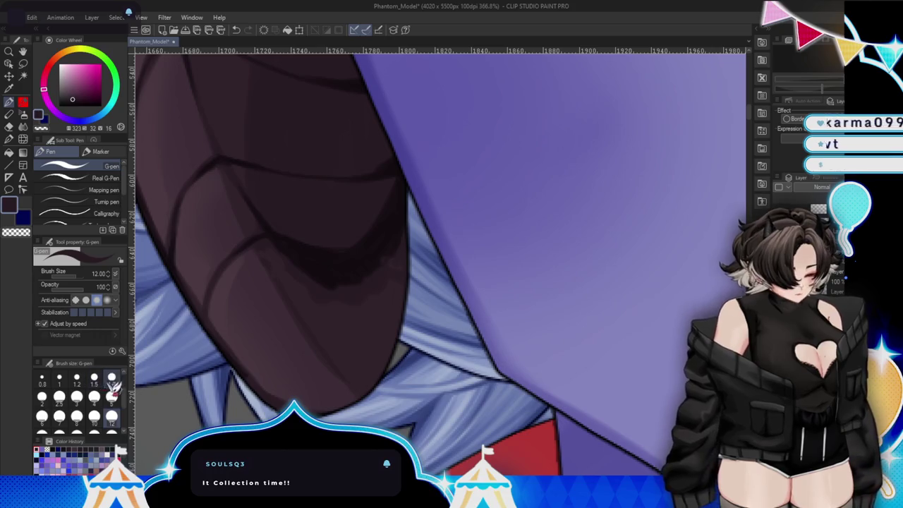
{"action": "left_click", "coordinate": [111, 378]}
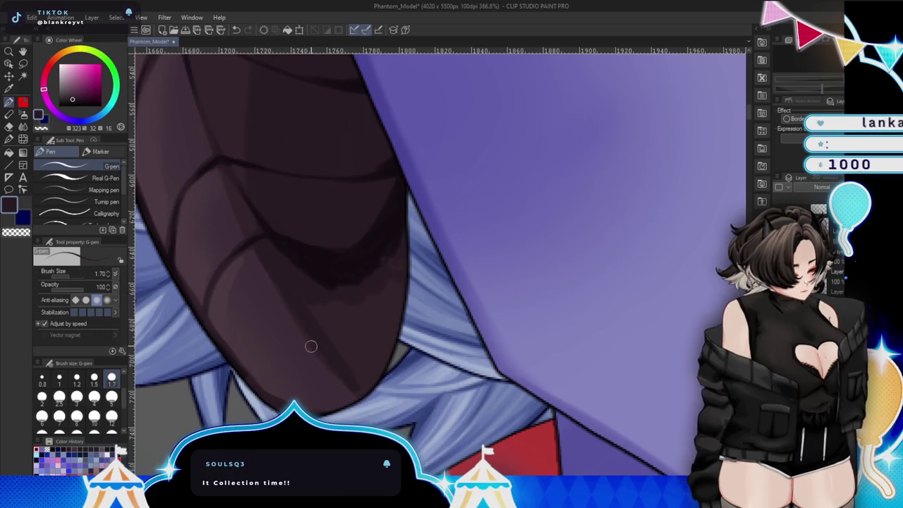
{"action": "key", "text": "bracketright"}
{"action": "key", "text": "bracketright"}
{"action": "key", "text": "bracketright"}
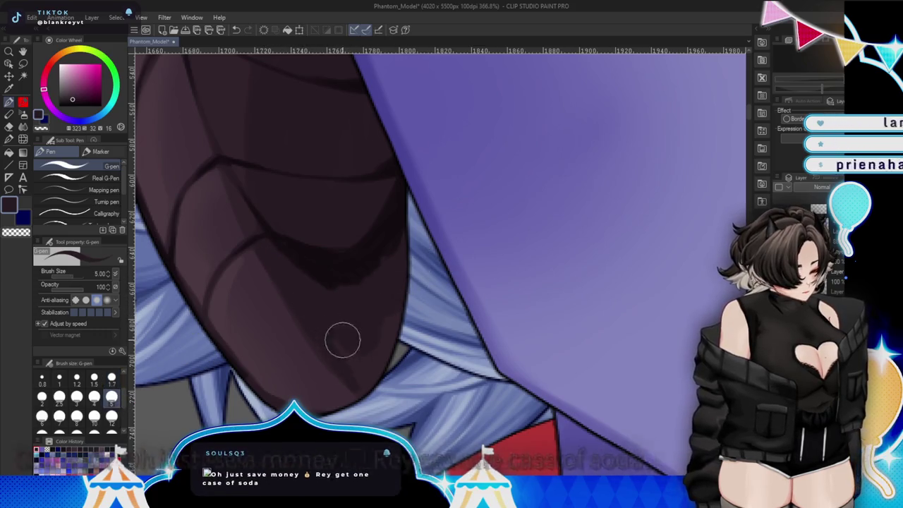
{"action": "left_click", "coordinate": [343, 261], "text": "alt"}
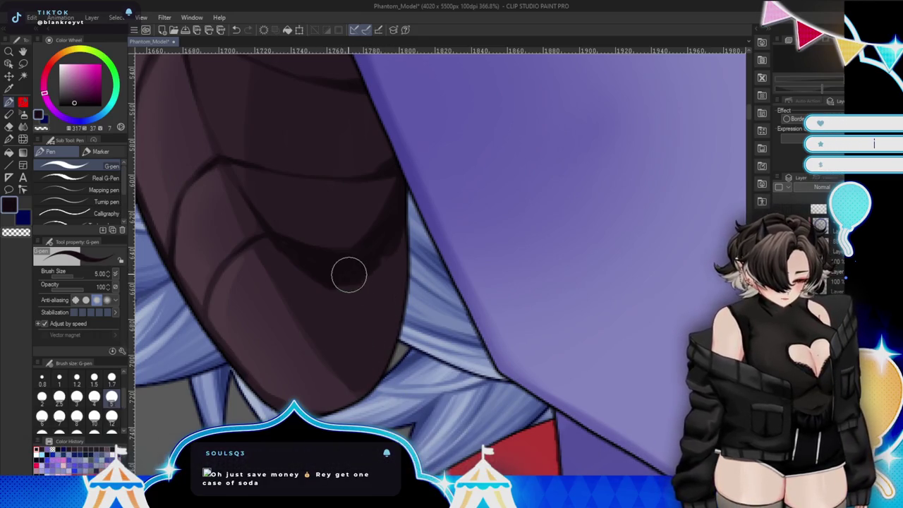
{"action": "key", "text": "b"}
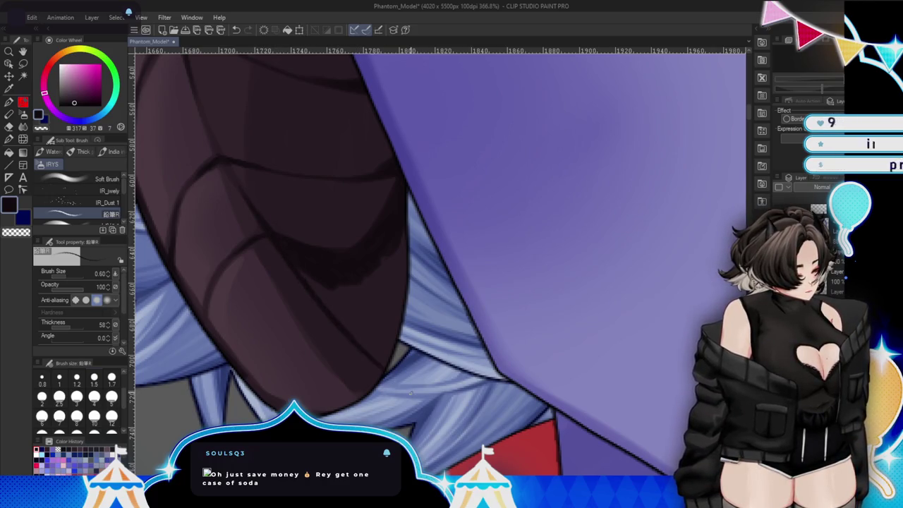
Shade inside the horn and along its right edge with the brush at size 2.
{"action": "left_click", "coordinate": [70, 392]}
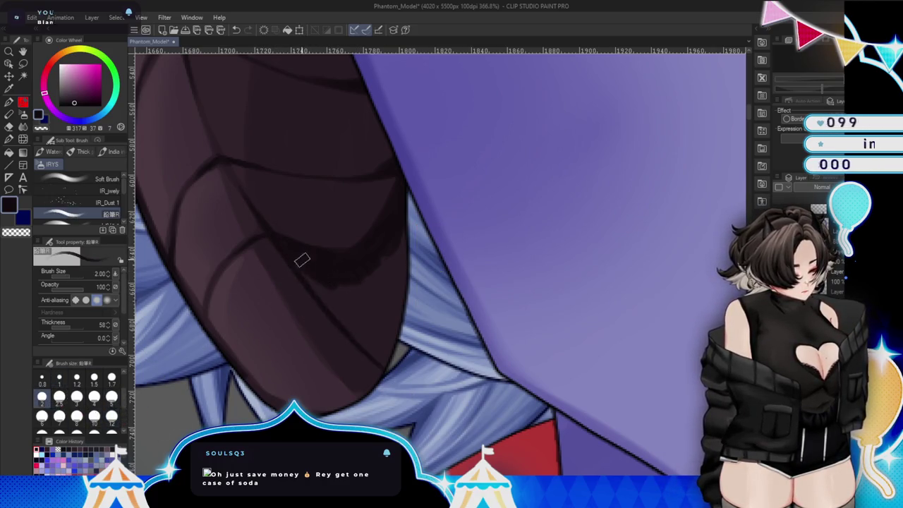
{"action": "left_click_drag", "start_coordinate": [302, 260], "coordinate": [318, 291]}
{"action": "left_click_drag", "start_coordinate": [381, 362], "coordinate": [371, 253]}
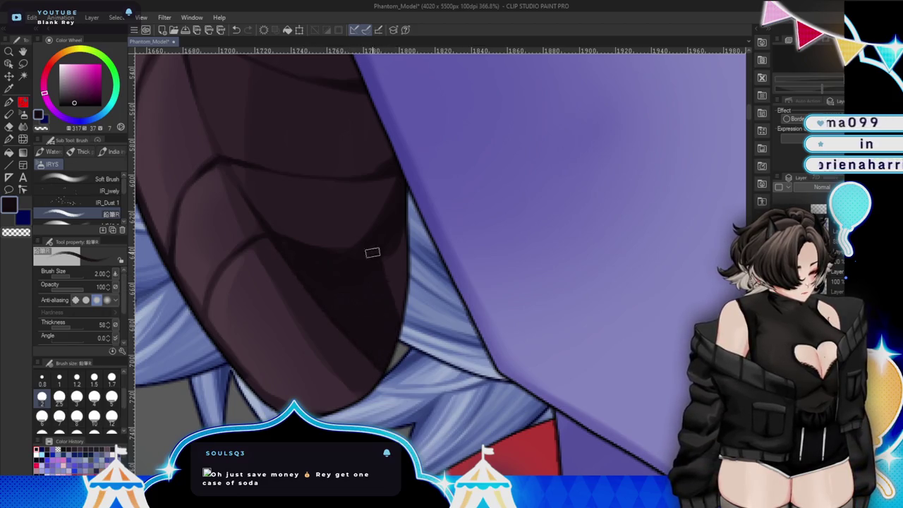
{"action": "scroll", "coordinate": [534, 306], "scroll_direction": "up", "scroll_amount": 2}
{"action": "scroll", "coordinate": [558, 275], "scroll_direction": "down", "scroll_amount": 2}
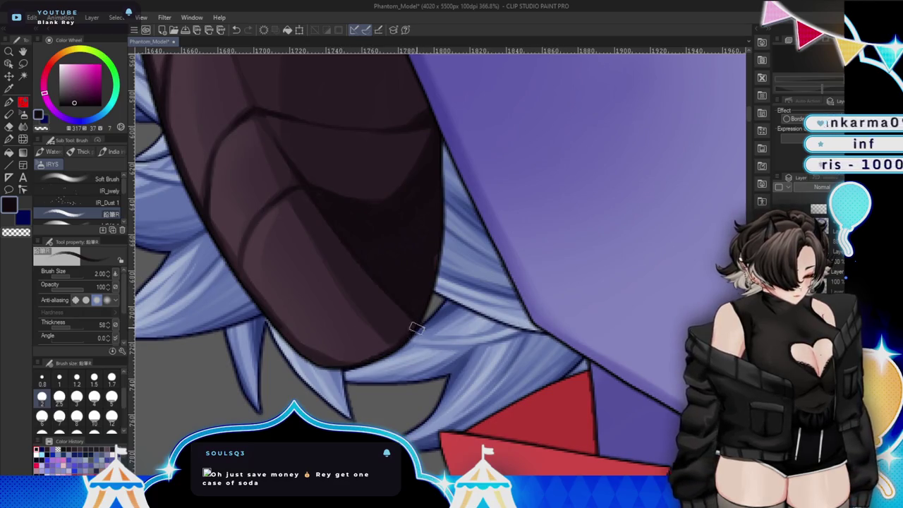
{"action": "scroll", "coordinate": [631, 302], "scroll_direction": "up", "scroll_amount": 2}
{"action": "scroll", "coordinate": [576, 379], "scroll_direction": "down", "scroll_amount": 2}
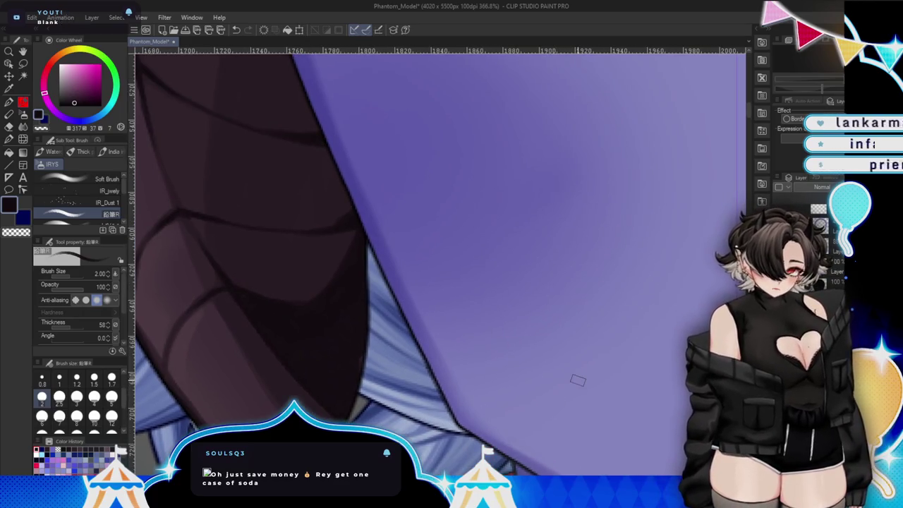
{"action": "scroll", "coordinate": [577, 381], "scroll_direction": "down", "scroll_amount": 5}
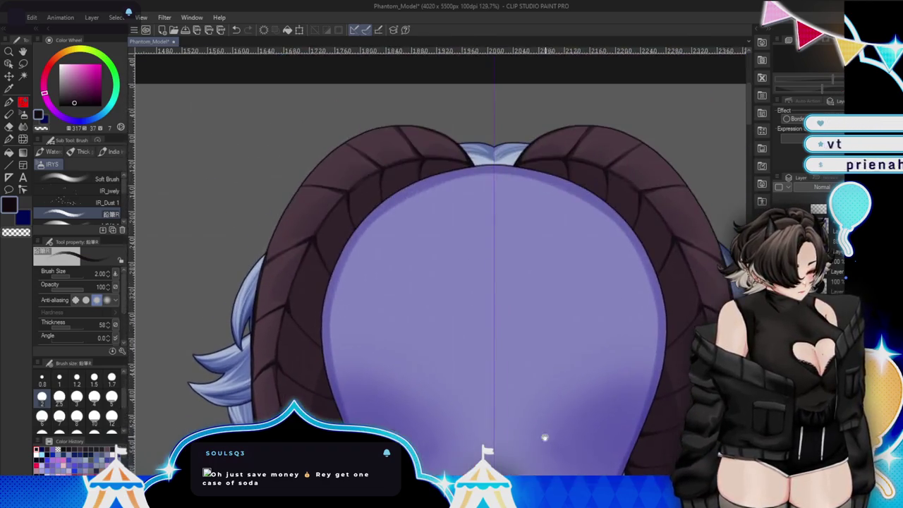
{"action": "left_click_drag", "start_coordinate": [544, 438], "coordinate": [580, 323]}
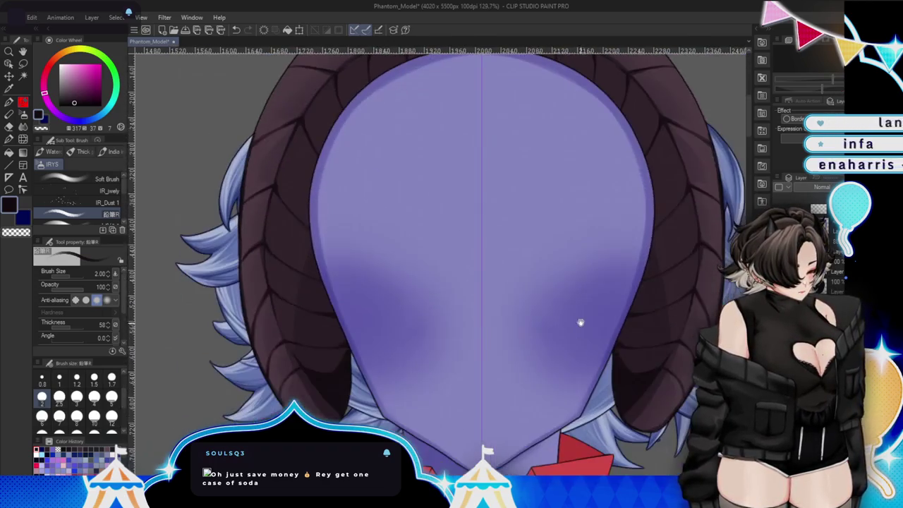
{"action": "scroll", "coordinate": [575, 371], "scroll_direction": "up", "scroll_amount": 1}
{"action": "scroll", "coordinate": [494, 346], "scroll_direction": "up", "scroll_amount": 2}
{"action": "scroll", "coordinate": [437, 325], "scroll_direction": "up", "scroll_amount": 1}
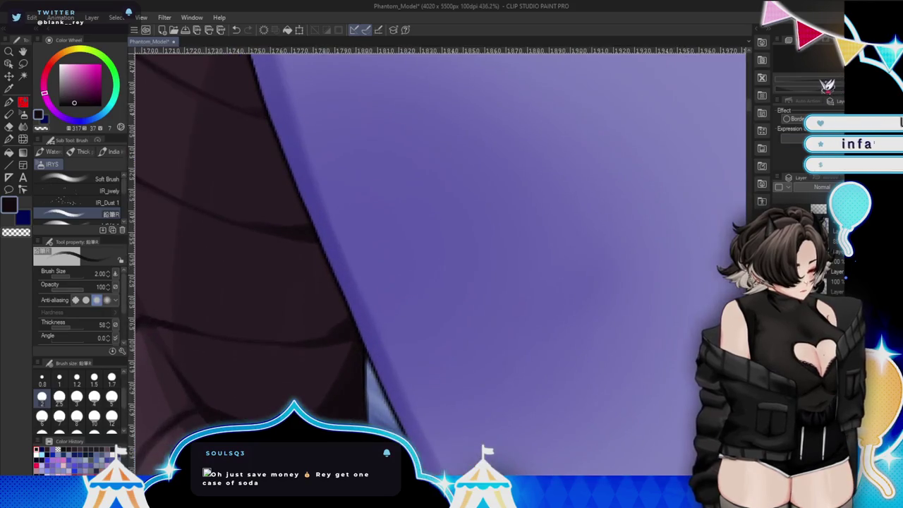
{"action": "scroll", "coordinate": [417, 319], "scroll_direction": "up", "scroll_amount": 1}
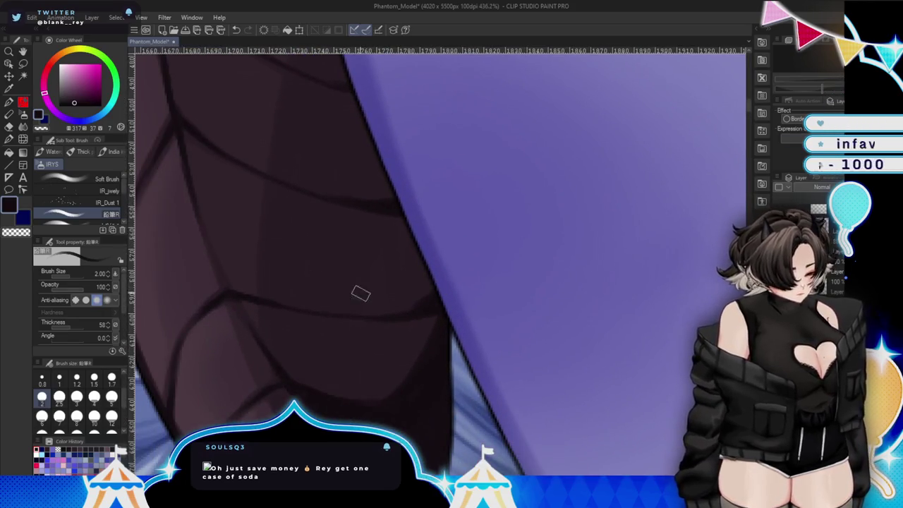
Pick a slightly lighter dark purple, thin the brush to 1.2, and pan up the curved edge.
{"action": "left_click", "coordinate": [259, 313], "text": "alt"}
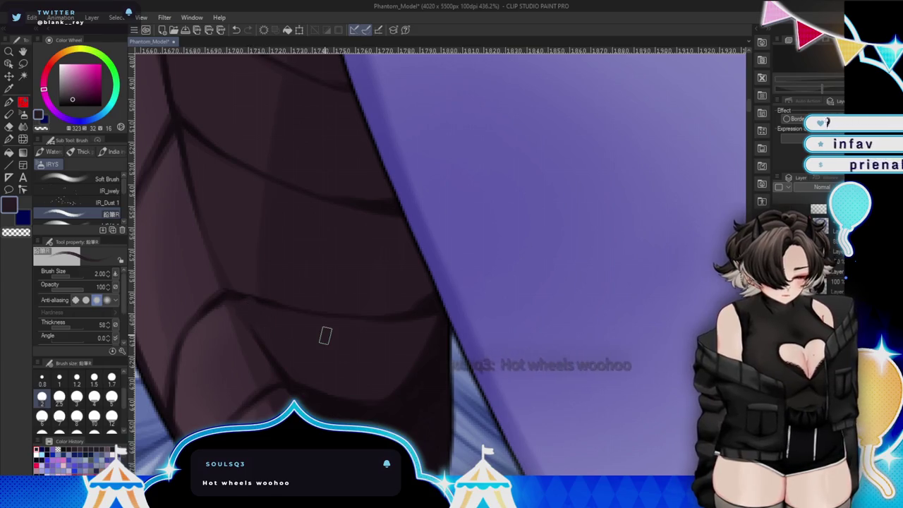
{"action": "key", "text": "bracketleft"}
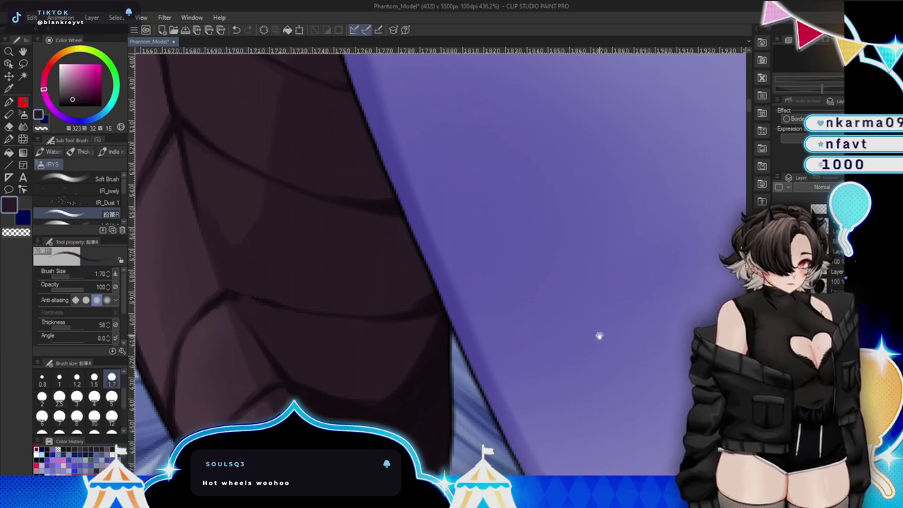
{"action": "scroll", "coordinate": [599, 336], "scroll_direction": "up", "scroll_amount": 1}
{"action": "scroll", "coordinate": [583, 365], "scroll_direction": "up", "scroll_amount": 1}
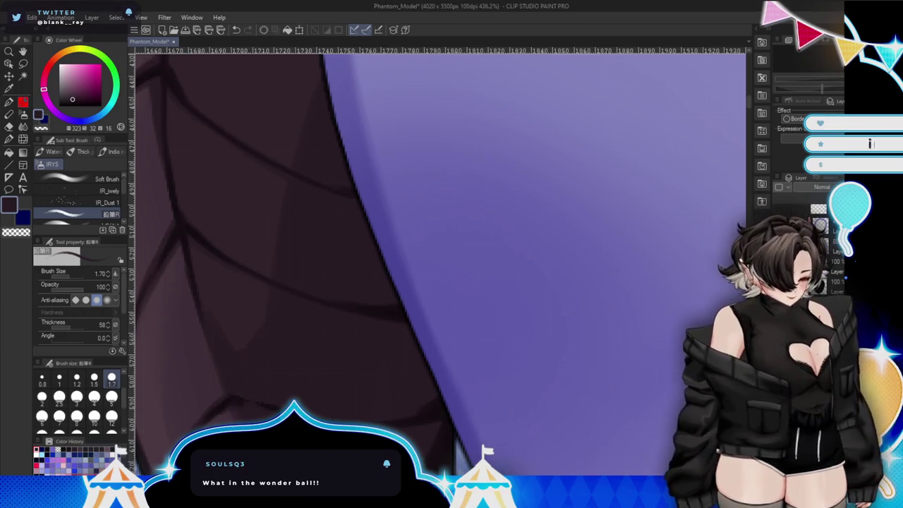
{"action": "key", "text": "bracketleft"}
{"action": "key", "text": "bracketleft"}
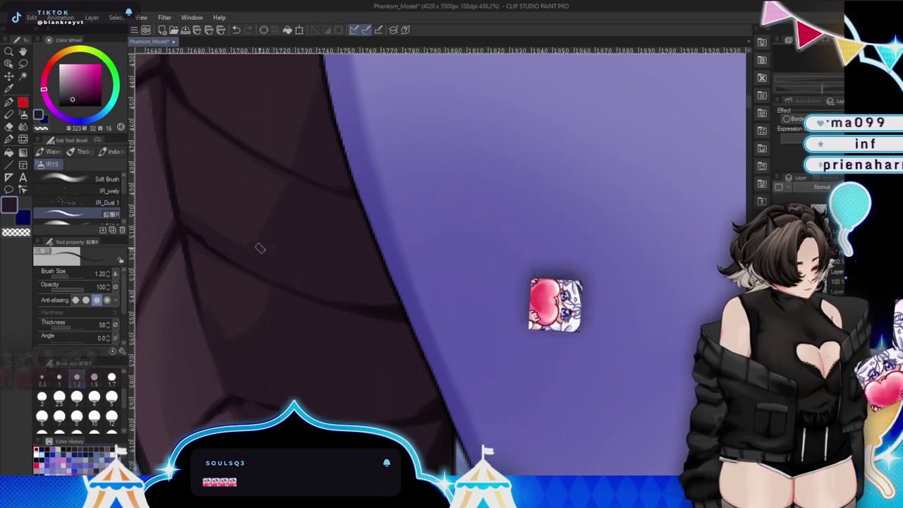
{"action": "mouse_move", "coordinate": [376, 169]}
{"action": "left_mouse_down"}
{"action": "mouse_move", "coordinate": [365, 301]}
{"action": "mouse_move", "coordinate": [396, 302]}
{"action": "left_mouse_up"}
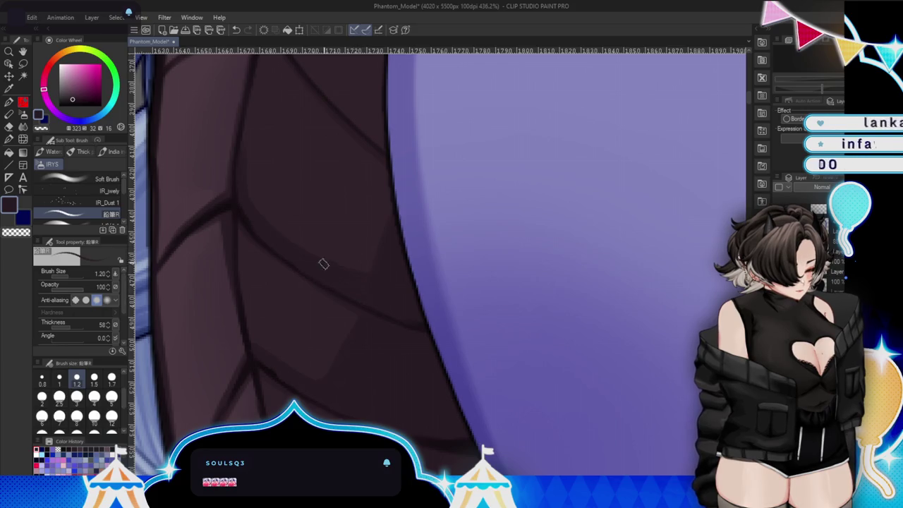
{"action": "left_click_drag", "start_coordinate": [445, 175], "coordinate": [454, 302]}
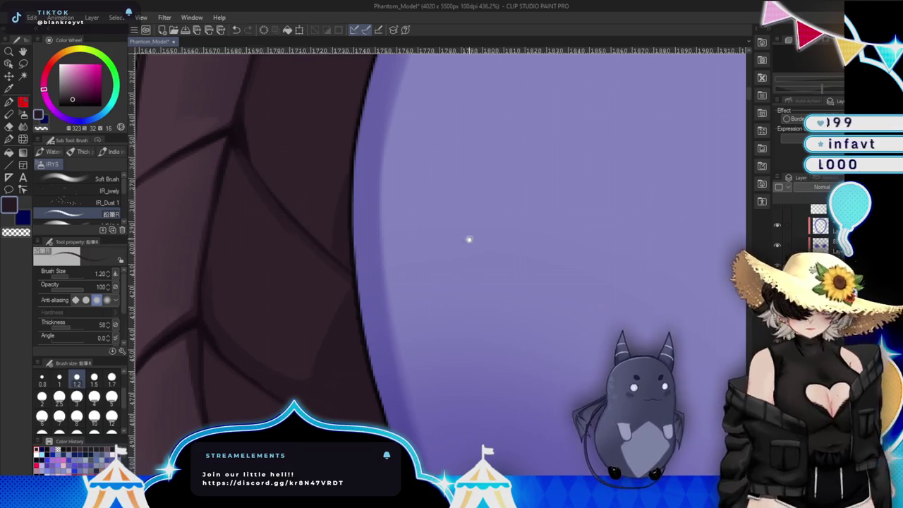
Shift and tilt the view to follow the horn's curved edge.
{"action": "left_click_drag", "start_coordinate": [468, 238], "coordinate": [322, 346]}
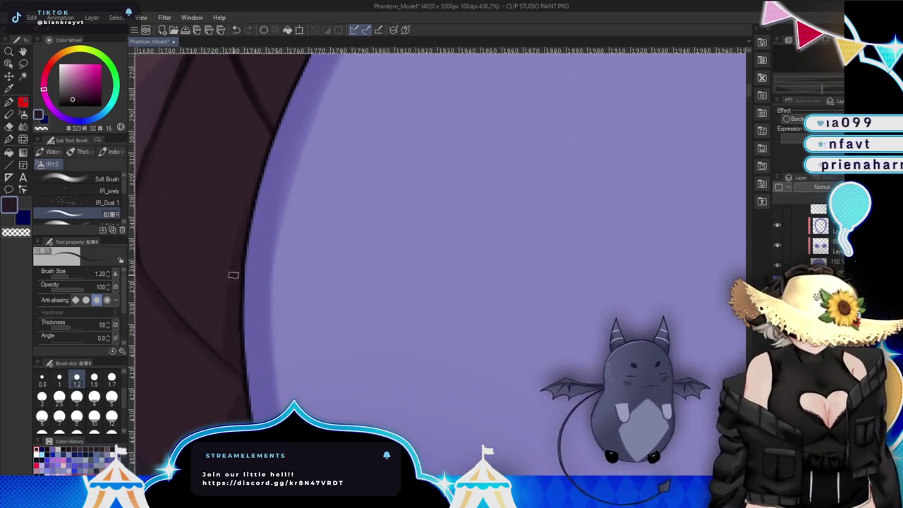
{"action": "left_click_drag", "start_coordinate": [332, 121], "coordinate": [436, 360]}
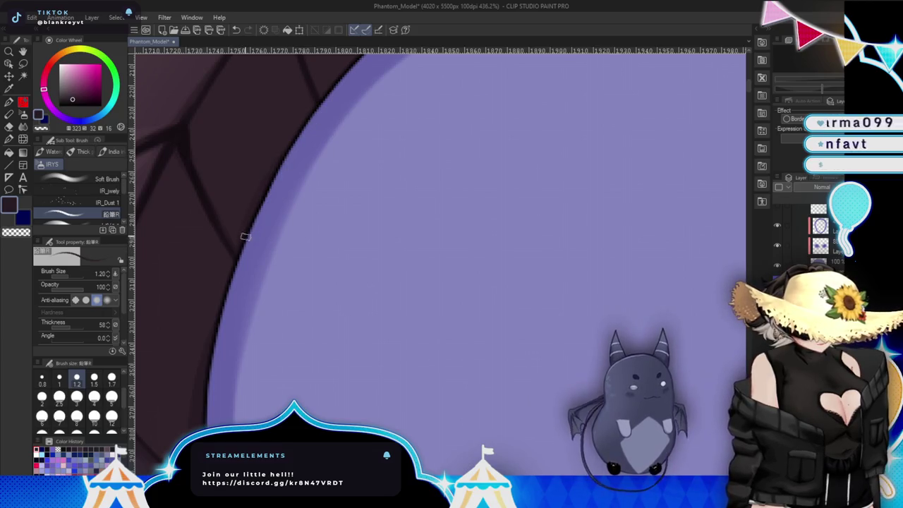
{"action": "scroll", "coordinate": [530, 407], "scroll_direction": "down", "scroll_amount": 1}
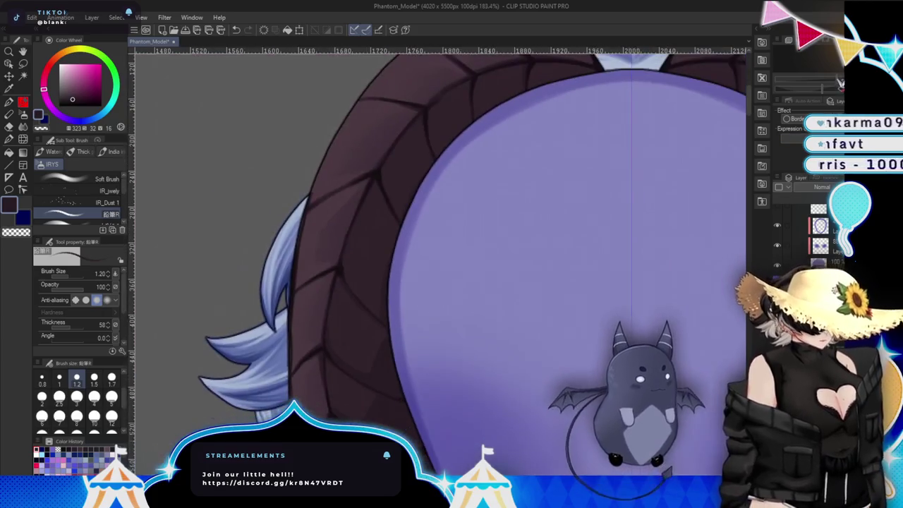
{"action": "scroll", "coordinate": [531, 406], "scroll_direction": "down", "scroll_amount": 1}
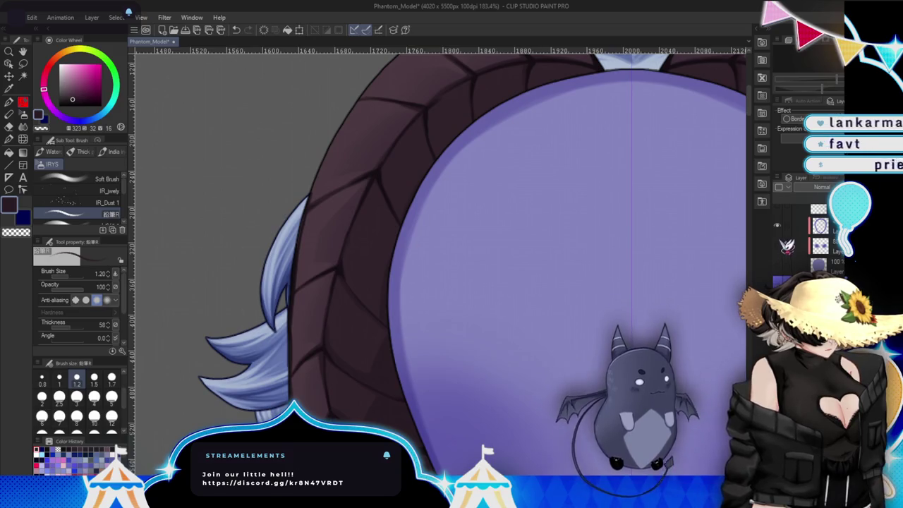
{"action": "left_click_drag", "start_coordinate": [540, 287], "coordinate": [506, 259]}
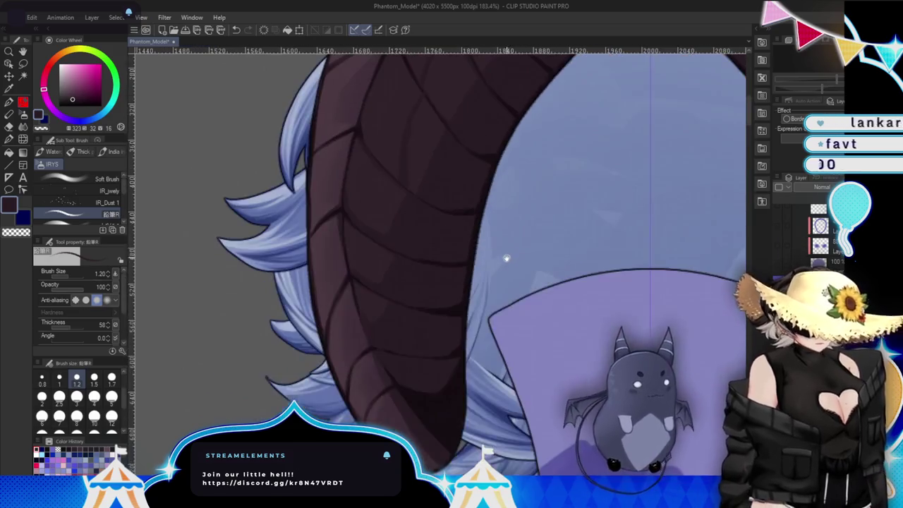
{"action": "scroll", "coordinate": [506, 259], "scroll_direction": "up", "scroll_amount": 1}
{"action": "scroll", "coordinate": [437, 254], "scroll_direction": "up", "scroll_amount": 1}
{"action": "scroll", "coordinate": [395, 247], "scroll_direction": "up", "scroll_amount": 1}
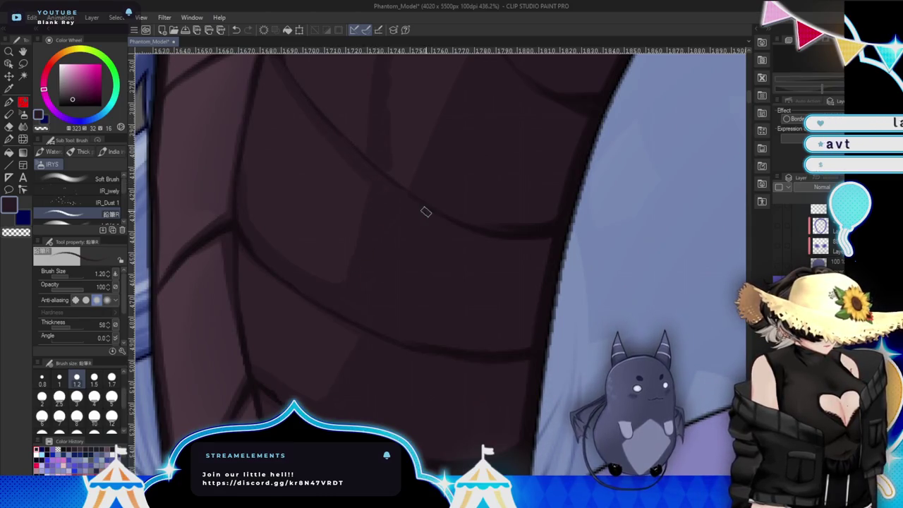
{"action": "left_click_drag", "start_coordinate": [486, 261], "coordinate": [345, 285]}
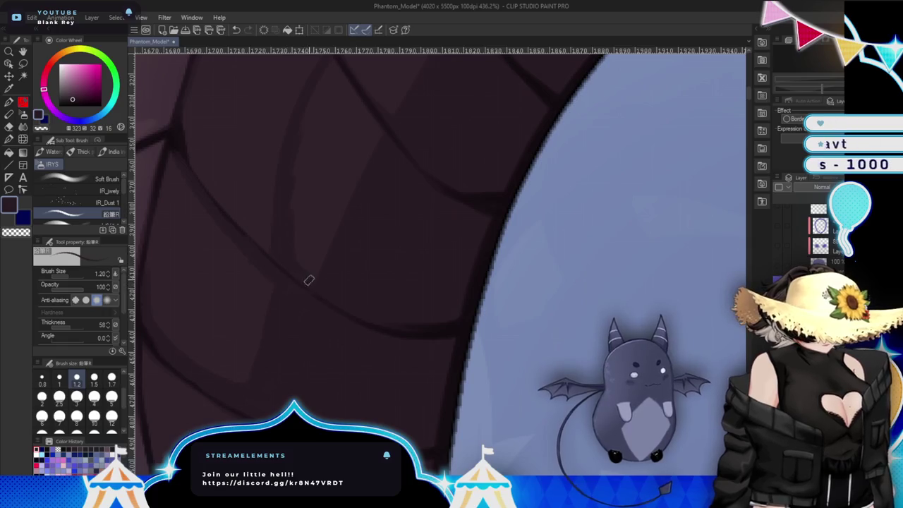
{"action": "left_click_drag", "start_coordinate": [408, 120], "coordinate": [334, 131]}
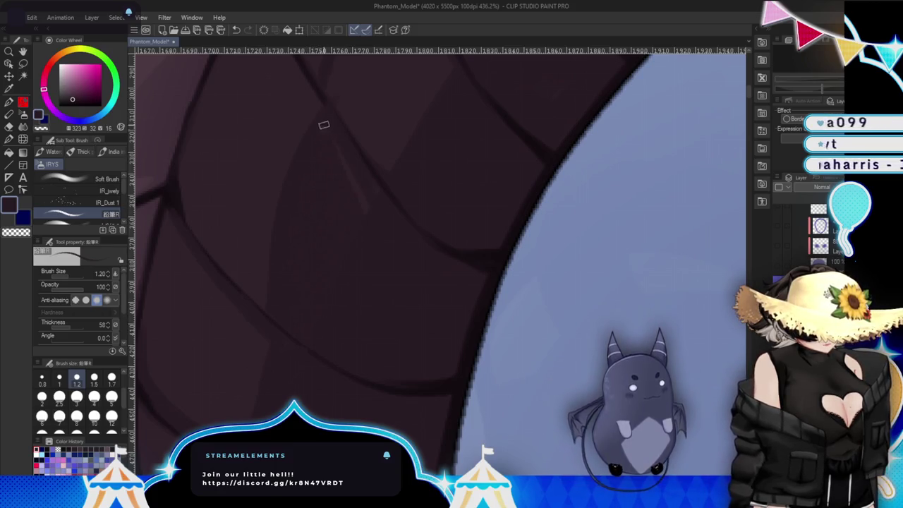
{"action": "left_click_drag", "start_coordinate": [401, 240], "coordinate": [409, 341]}
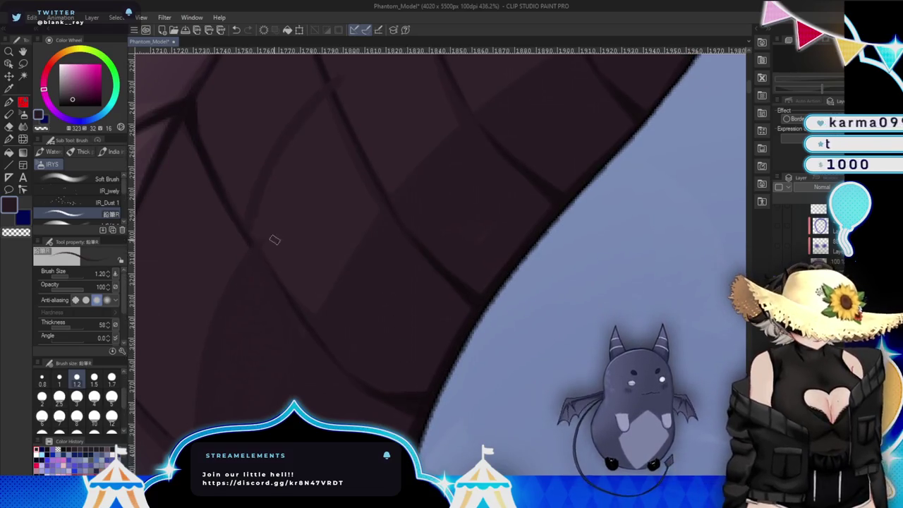
{"action": "key", "text": "bracketright"}
{"action": "key", "text": "bracketright"}
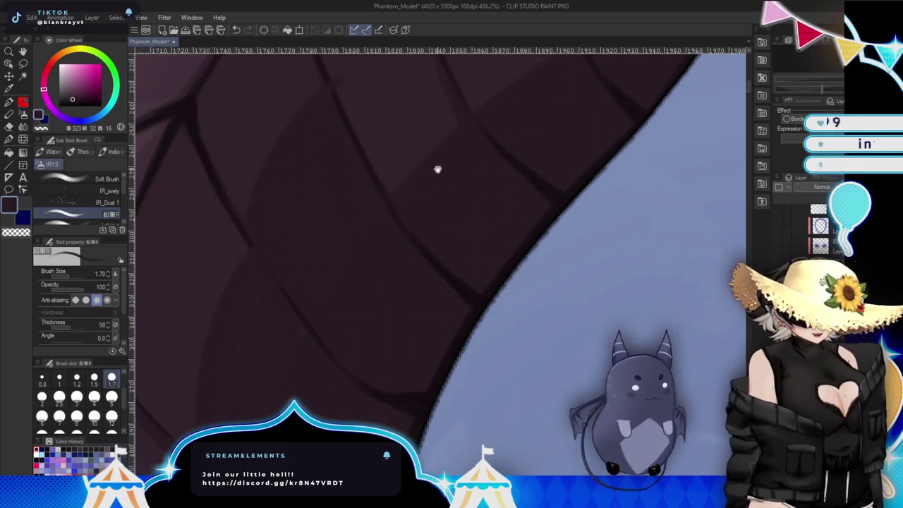
Move across the horn's cells while switching the brush between sizes 1.2 and 1.7.
{"action": "left_click_drag", "start_coordinate": [437, 169], "coordinate": [324, 194]}
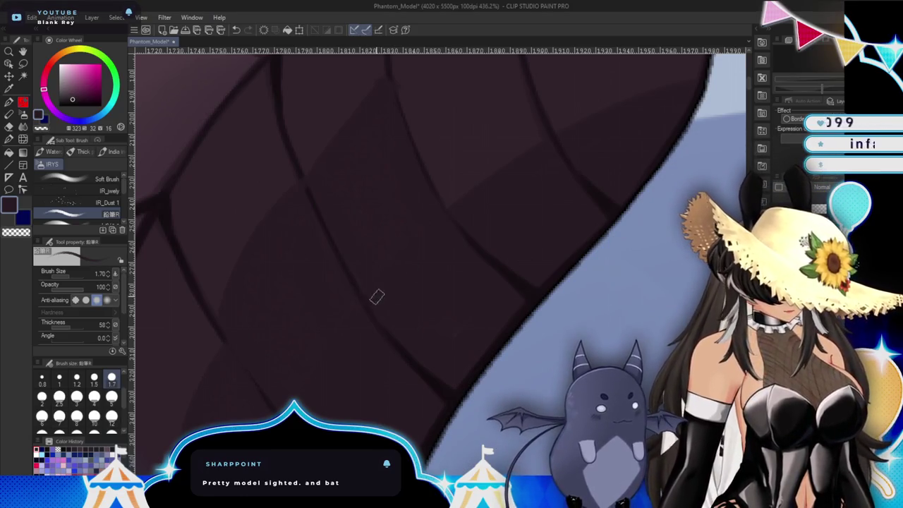
{"action": "left_click_drag", "start_coordinate": [392, 314], "coordinate": [324, 357]}
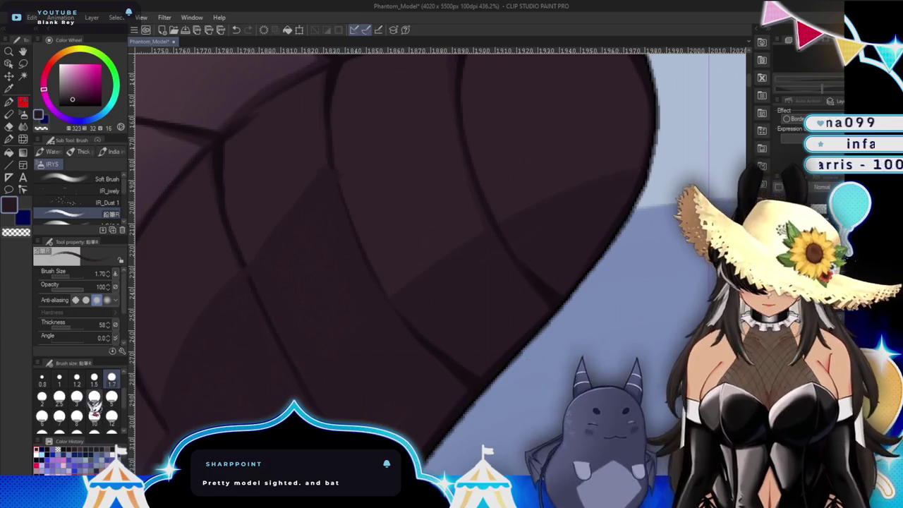
{"action": "left_click", "coordinate": [77, 379]}
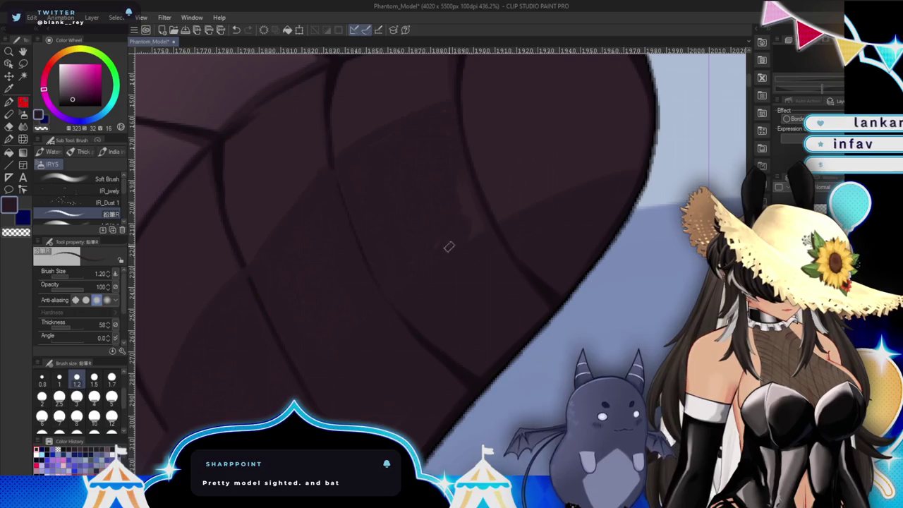
{"action": "mouse_move", "coordinate": [439, 248]}
{"action": "left_mouse_down"}
{"action": "mouse_move", "coordinate": [548, 232]}
{"action": "mouse_move", "coordinate": [403, 165]}
{"action": "left_mouse_up"}
{"action": "scroll", "coordinate": [423, 232], "scroll_direction": "up", "scroll_amount": 1}
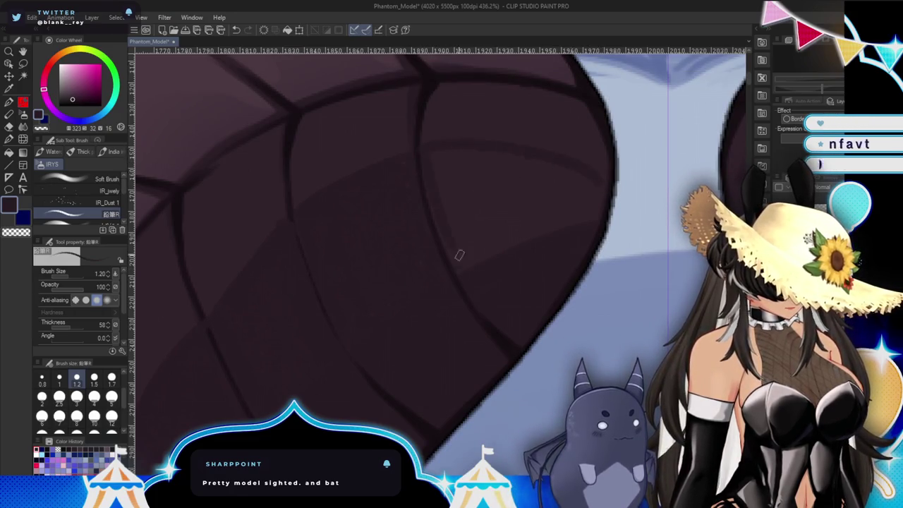
{"action": "scroll", "coordinate": [551, 247], "scroll_direction": "up", "scroll_amount": 1}
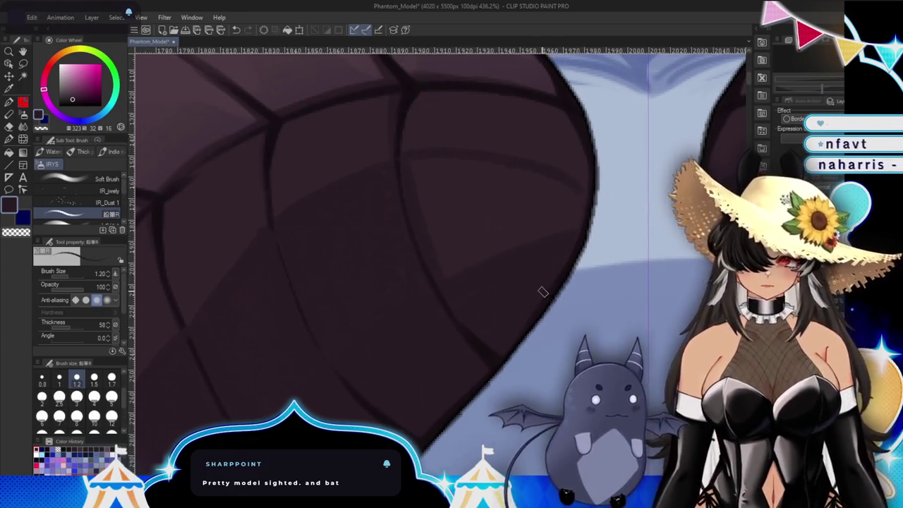
{"action": "left_click", "coordinate": [111, 378]}
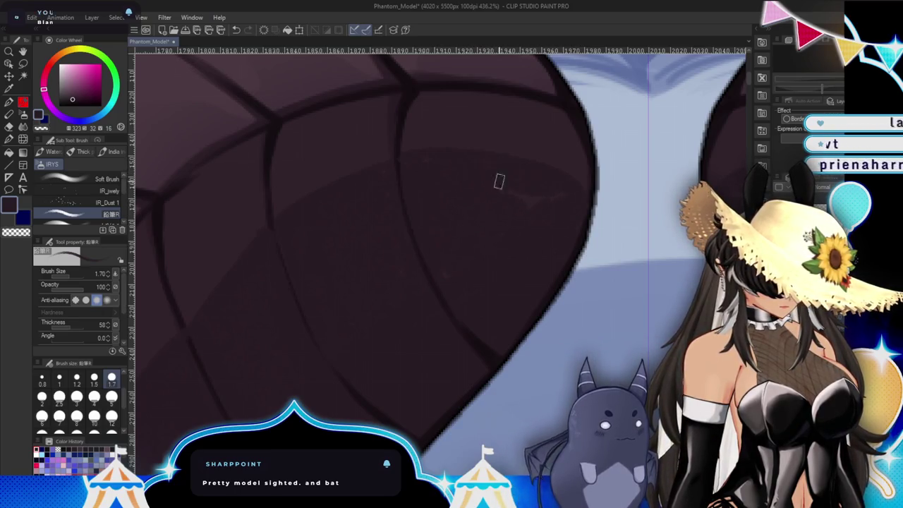
{"action": "scroll", "coordinate": [508, 237], "scroll_direction": "down", "scroll_amount": 5}
{"action": "scroll", "coordinate": [540, 186], "scroll_direction": "up", "scroll_amount": 2}
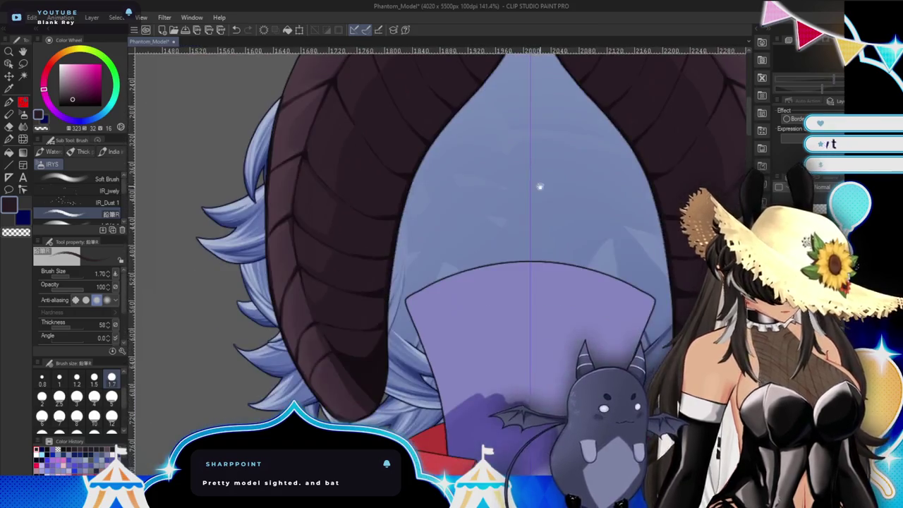
Zoom and pan to bring the left horn beside the face into view.
{"action": "left_click_drag", "start_coordinate": [558, 351], "coordinate": [541, 344]}
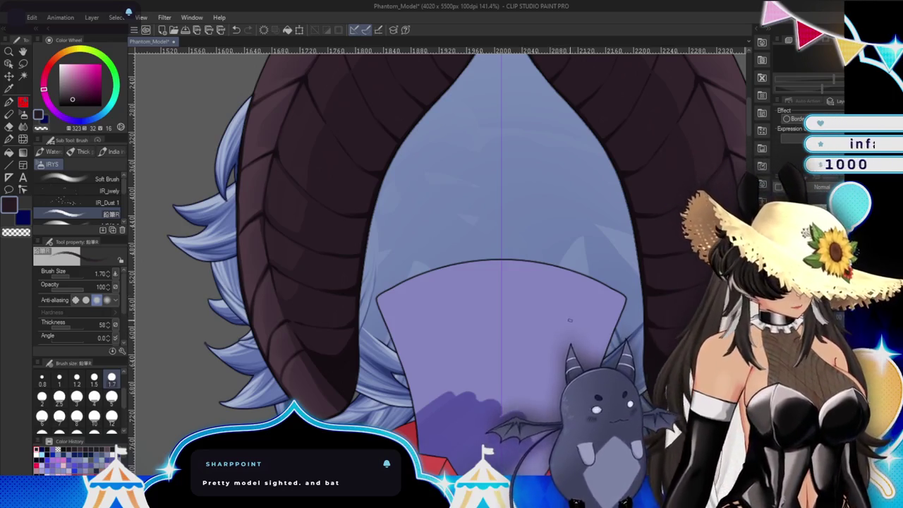
{"action": "left_click_drag", "start_coordinate": [438, 261], "coordinate": [485, 230]}
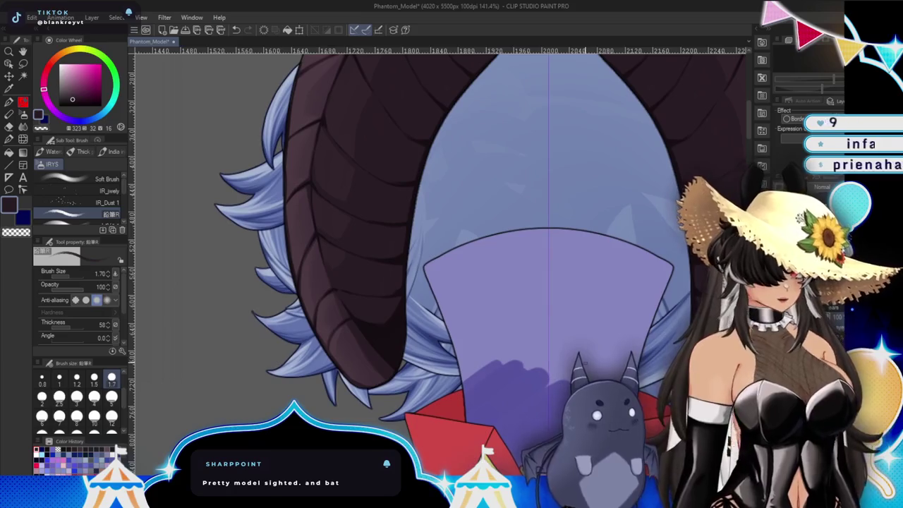
{"action": "scroll", "coordinate": [439, 266], "scroll_direction": "up", "scroll_amount": 2}
{"action": "scroll", "coordinate": [440, 266], "scroll_direction": "up", "scroll_amount": 3}
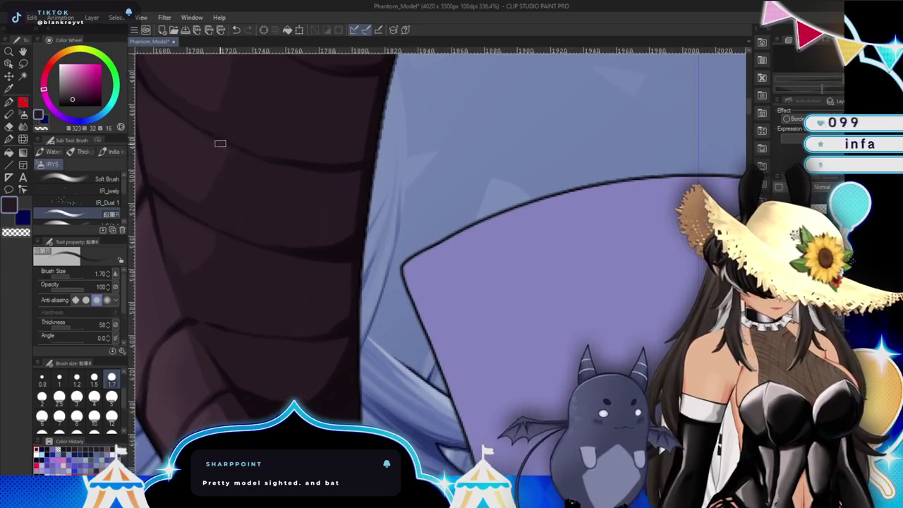
{"action": "left_click_drag", "start_coordinate": [232, 235], "coordinate": [362, 329]}
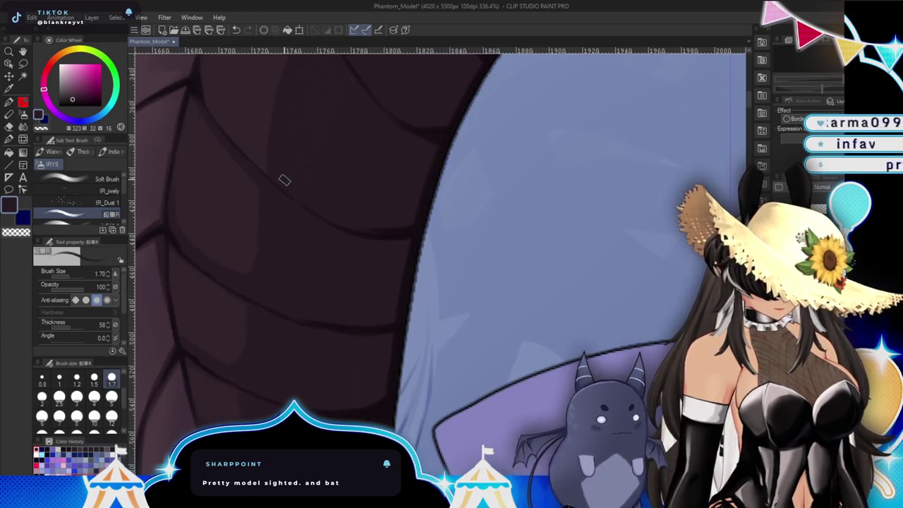
{"action": "scroll", "coordinate": [284, 180], "scroll_direction": "down", "scroll_amount": 5}
{"action": "scroll", "coordinate": [515, 257], "scroll_direction": "up", "scroll_amount": 1}
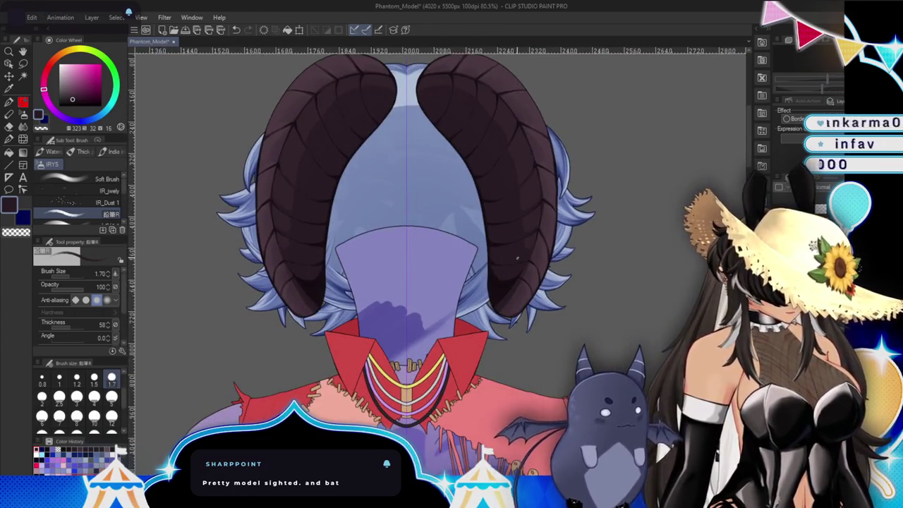
{"action": "scroll", "coordinate": [522, 331], "scroll_direction": "up", "scroll_amount": 2}
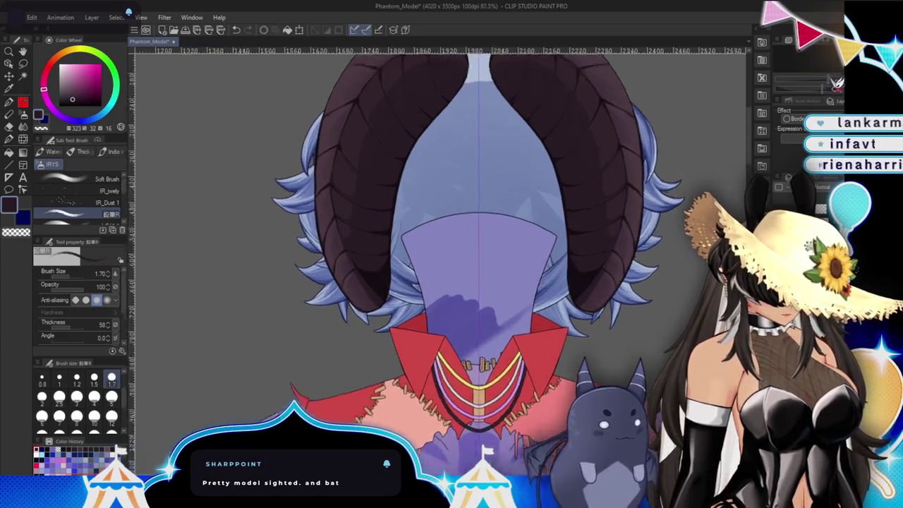
{"action": "scroll", "coordinate": [521, 331], "scroll_direction": "up", "scroll_amount": 4}
{"action": "scroll", "coordinate": [466, 243], "scroll_direction": "up", "scroll_amount": 1}
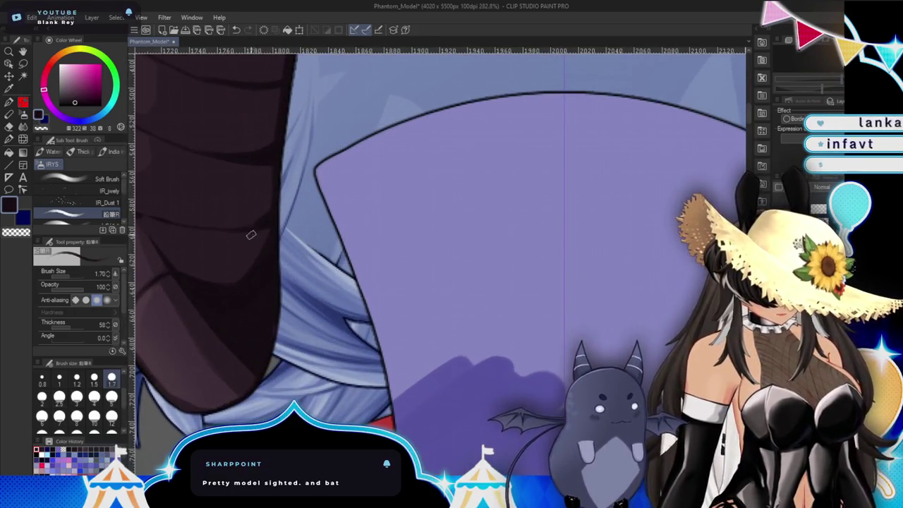
Darken the left horn's inner curve with pen strokes at size 1.70.
{"action": "left_click_drag", "start_coordinate": [247, 160], "coordinate": [292, 248]}
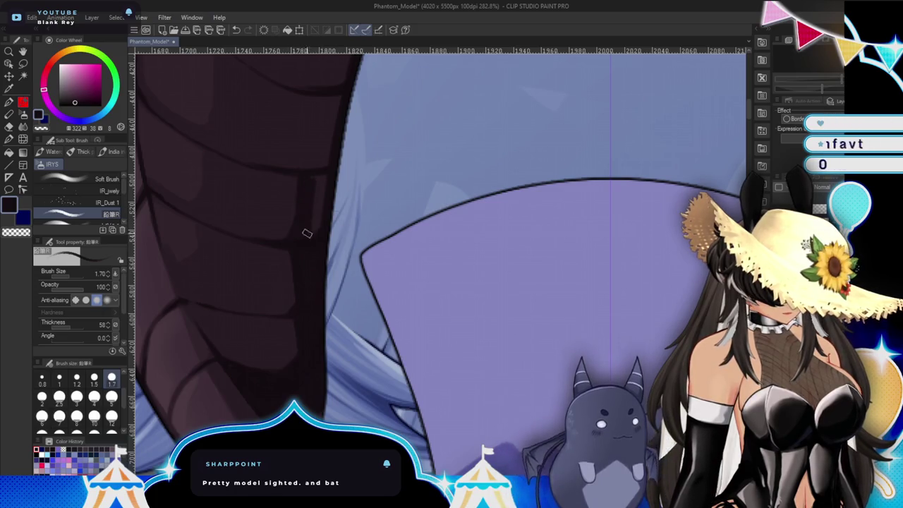
{"action": "left_click_drag", "start_coordinate": [401, 161], "coordinate": [385, 267]}
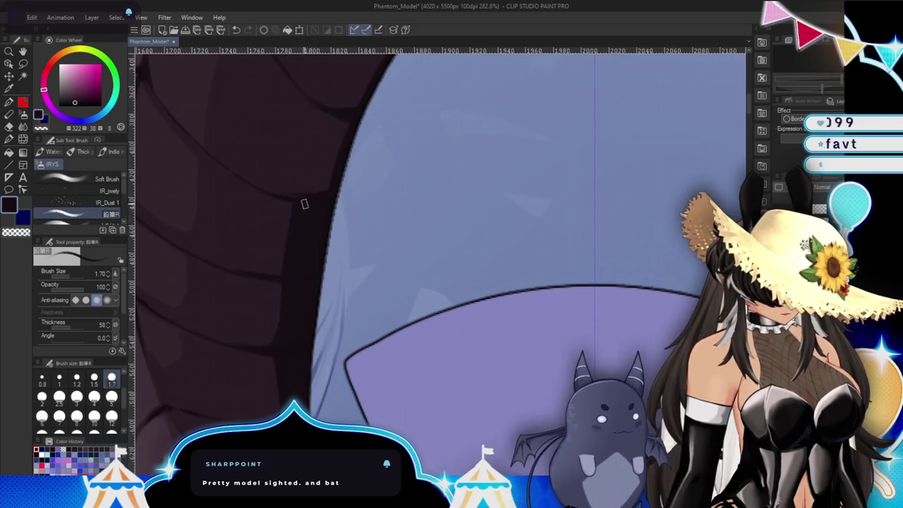
{"action": "left_click_drag", "start_coordinate": [276, 267], "coordinate": [272, 366]}
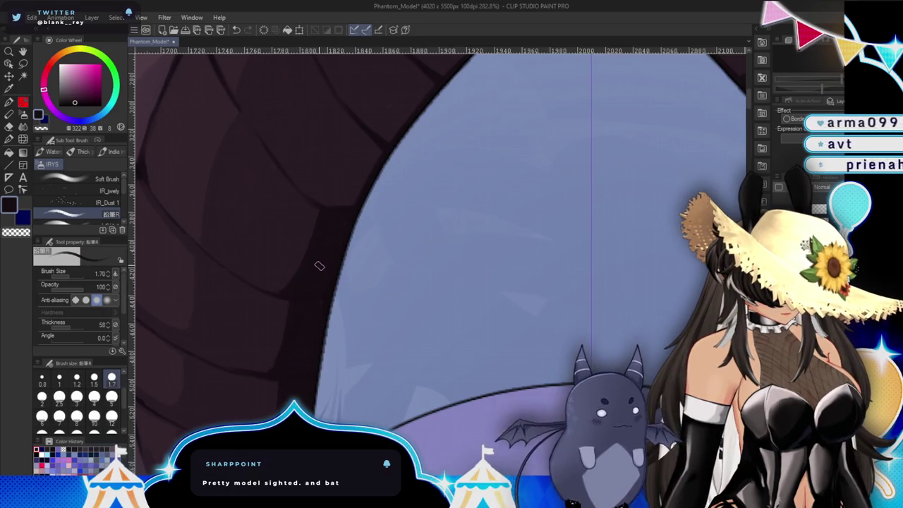
{"action": "left_click_drag", "start_coordinate": [317, 264], "coordinate": [276, 334]}
{"action": "left_click_drag", "start_coordinate": [276, 276], "coordinate": [322, 209]}
{"action": "left_click_drag", "start_coordinate": [301, 289], "coordinate": [335, 227]}
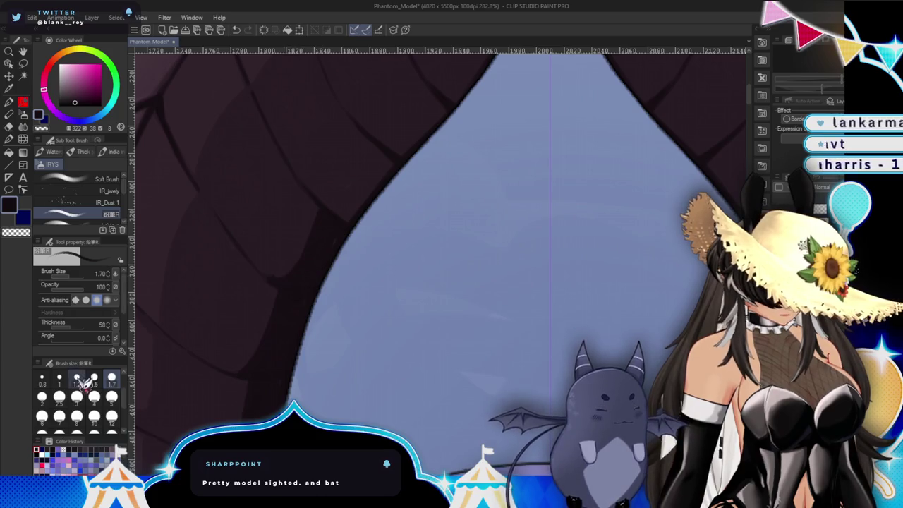
Thin the pen to 1.20 and add mirrored shadow strokes along both horns' inner edges.
{"action": "key", "text": "bracketleft"}
{"action": "key", "text": "bracketleft"}
{"action": "left_click_drag", "start_coordinate": [191, 185], "coordinate": [234, 247]}
{"action": "left_click_drag", "start_coordinate": [268, 286], "coordinate": [240, 257]}
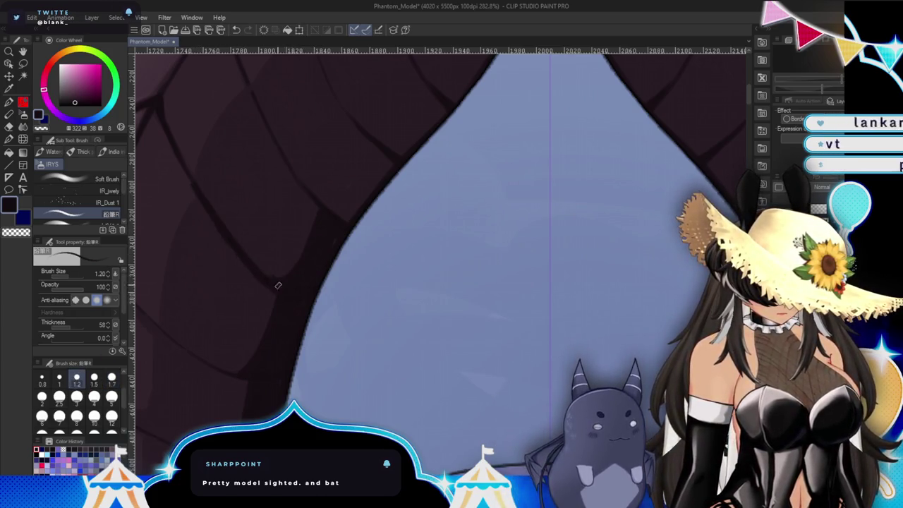
{"action": "scroll", "coordinate": [393, 347], "scroll_direction": "up", "scroll_amount": 5}
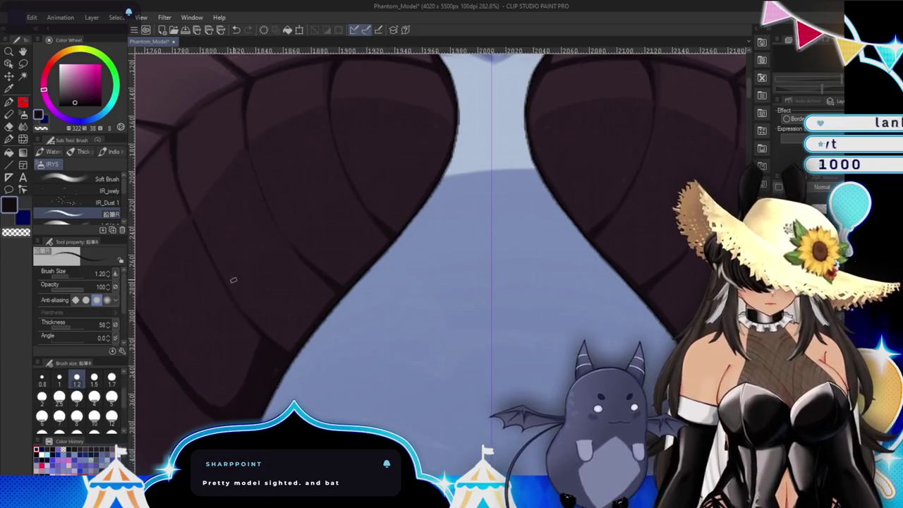
{"action": "left_click_drag", "start_coordinate": [267, 322], "coordinate": [302, 298]}
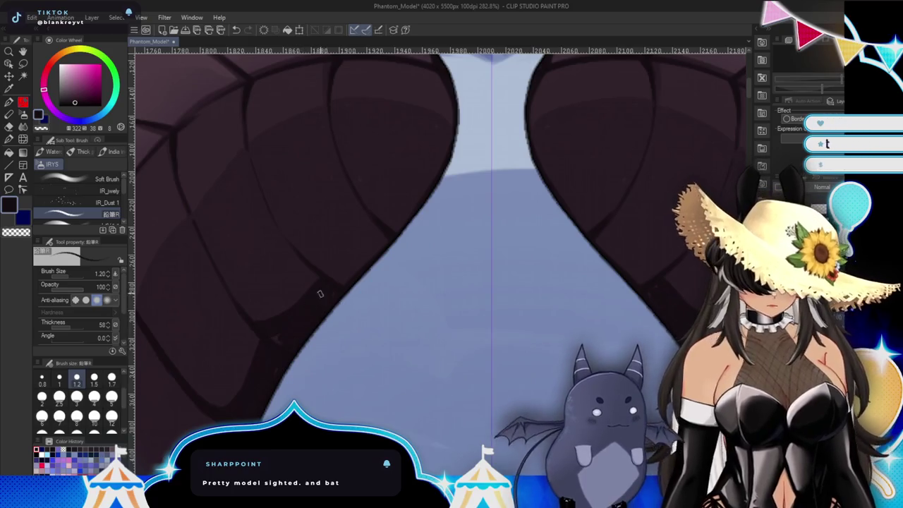
{"action": "mouse_move", "coordinate": [303, 252]}
{"action": "left_mouse_down"}
{"action": "mouse_move", "coordinate": [359, 262]}
{"action": "mouse_move", "coordinate": [385, 232]}
{"action": "left_mouse_up"}
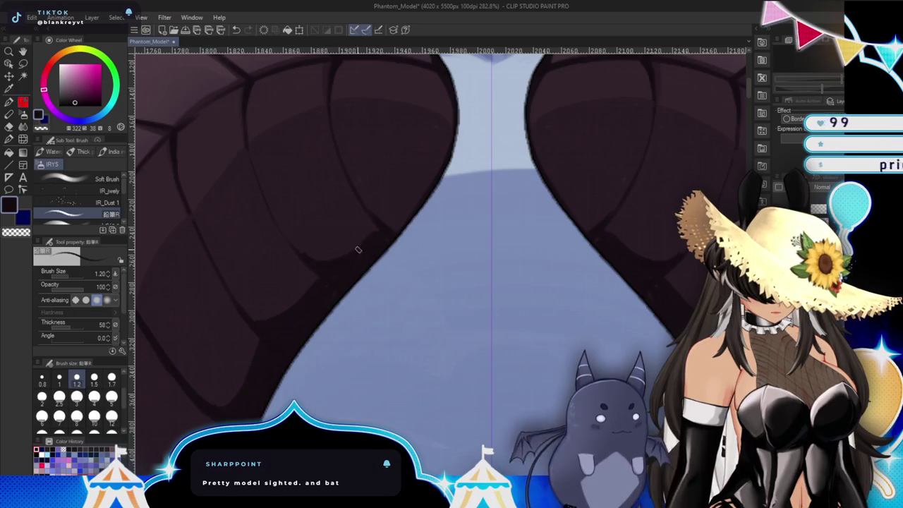
{"action": "left_click_drag", "start_coordinate": [357, 215], "coordinate": [402, 189]}
{"action": "left_click_drag", "start_coordinate": [363, 233], "coordinate": [432, 184]}
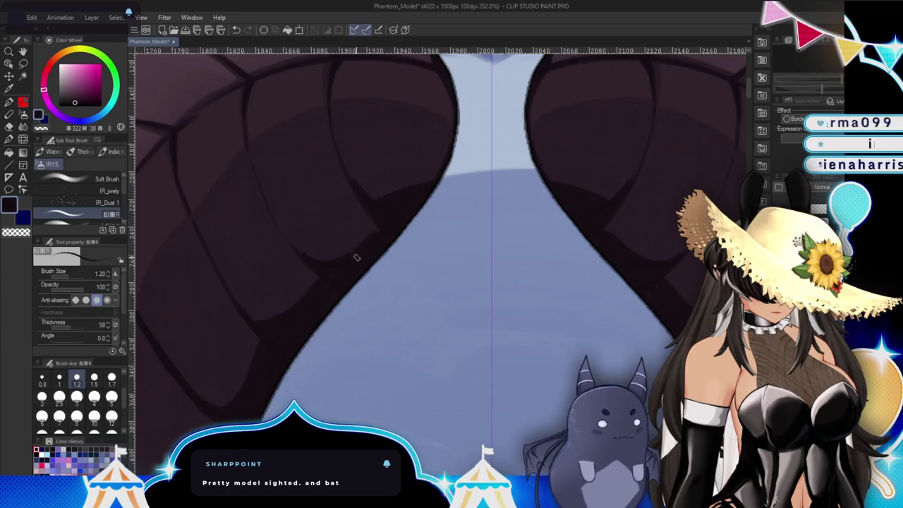
{"action": "scroll", "coordinate": [356, 281], "scroll_direction": "down", "scroll_amount": 2}
{"action": "scroll", "coordinate": [356, 281], "scroll_direction": "down", "scroll_amount": 3}
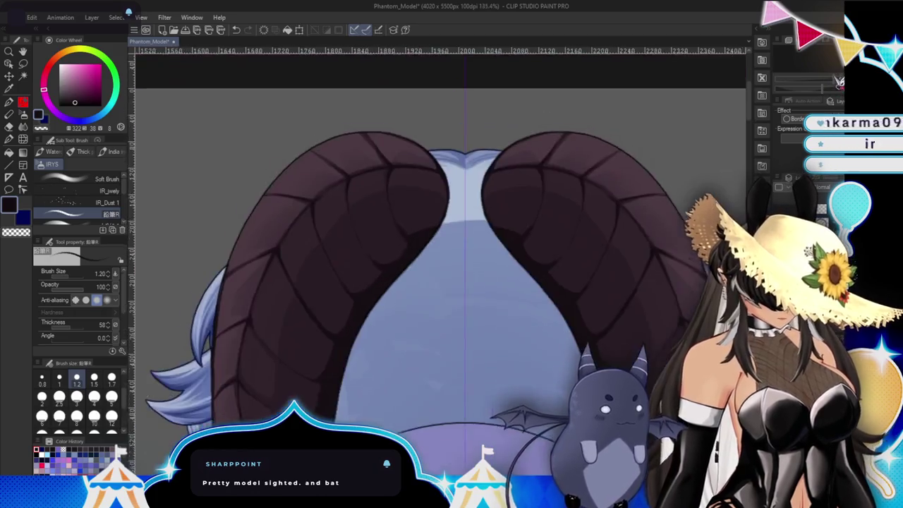
Reveal the pointed ears and blushed face over the horns, then zoom to the face edge.
{"action": "scroll", "coordinate": [357, 281], "scroll_direction": "down", "scroll_amount": 3}
{"action": "scroll", "coordinate": [438, 261], "scroll_direction": "down", "scroll_amount": 3}
{"action": "scroll", "coordinate": [438, 261], "scroll_direction": "down", "scroll_amount": 1}
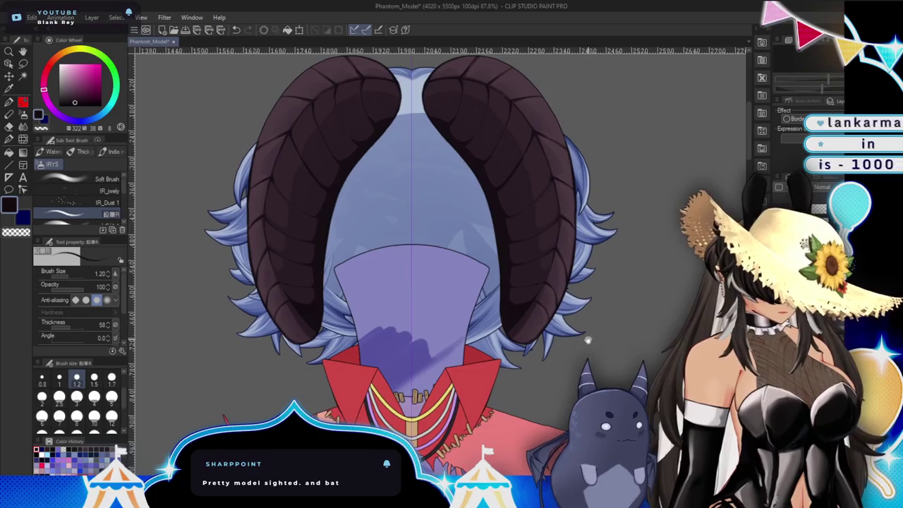
{"action": "scroll", "coordinate": [437, 261], "scroll_direction": "down", "scroll_amount": 1}
{"action": "key", "text": "ctrl+z"}
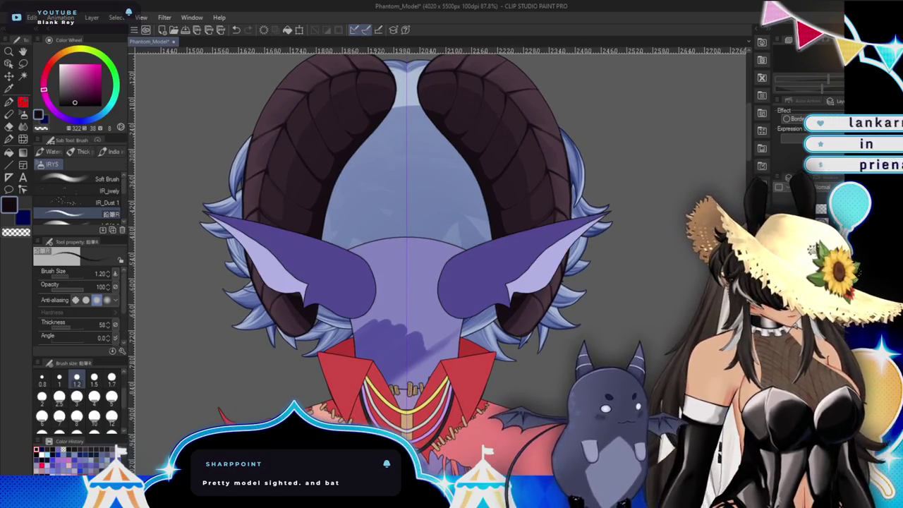
{"action": "scroll", "coordinate": [653, 361], "scroll_direction": "down", "scroll_amount": 1}
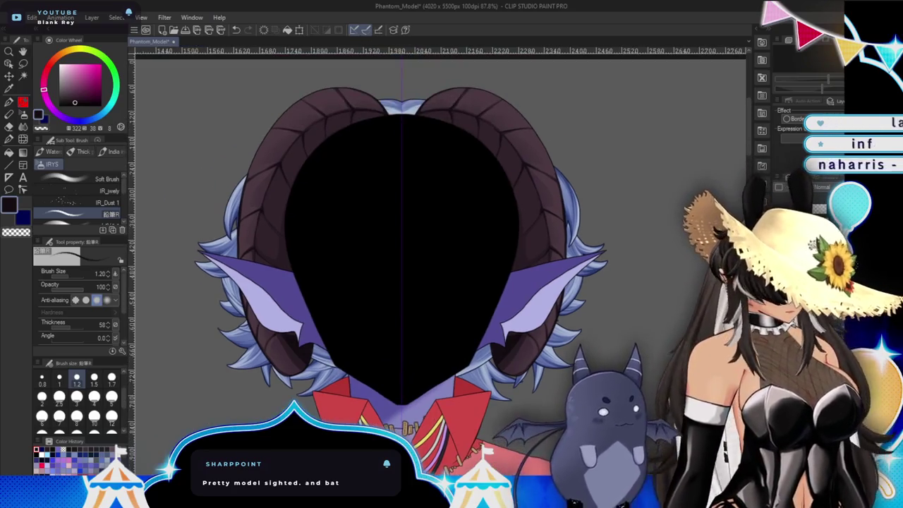
{"action": "scroll", "coordinate": [441, 275], "scroll_direction": "down", "scroll_amount": 2}
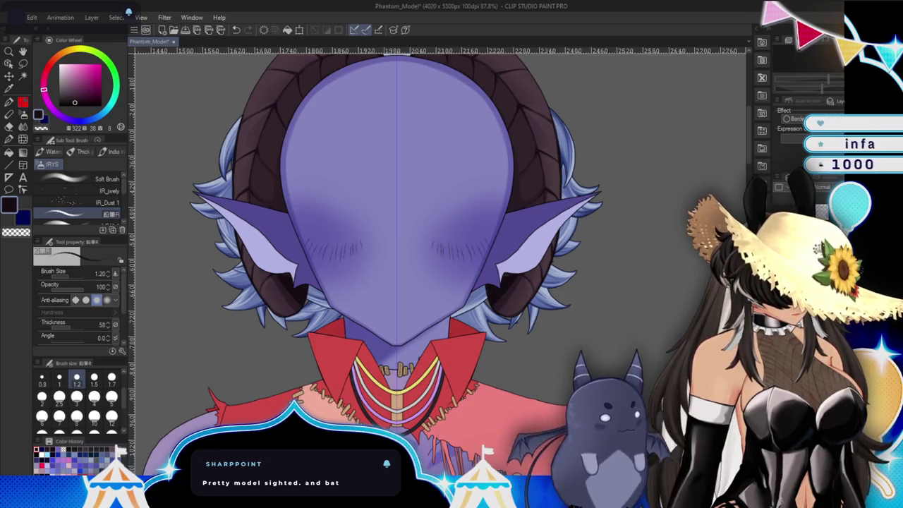
{"action": "scroll", "coordinate": [508, 272], "scroll_direction": "up", "scroll_amount": 2}
{"action": "scroll", "coordinate": [508, 272], "scroll_direction": "up", "scroll_amount": 8}
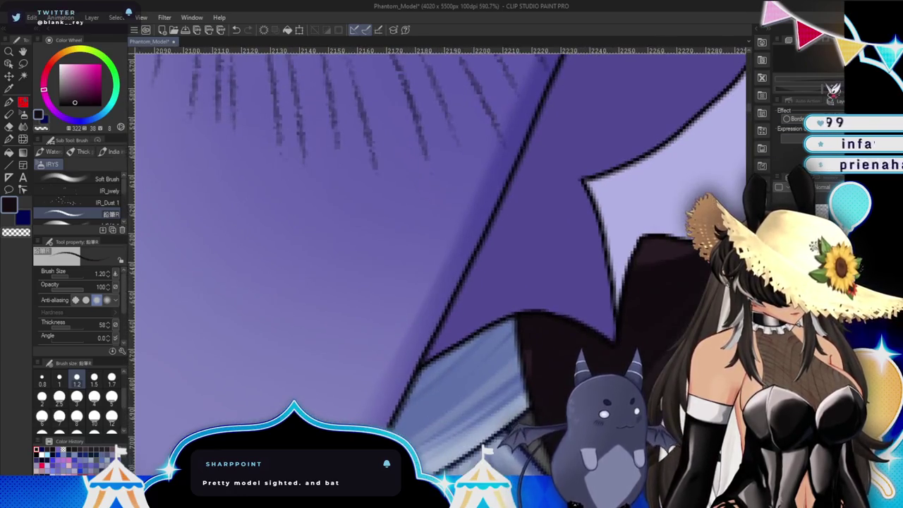
Pick a deeper saturated purple, shrink the brush to 0.5, and test then remove two hatch strokes.
{"action": "left_click", "coordinate": [410, 99], "text": "alt"}
{"action": "left_click_drag", "start_coordinate": [403, 91], "coordinate": [460, 280]}
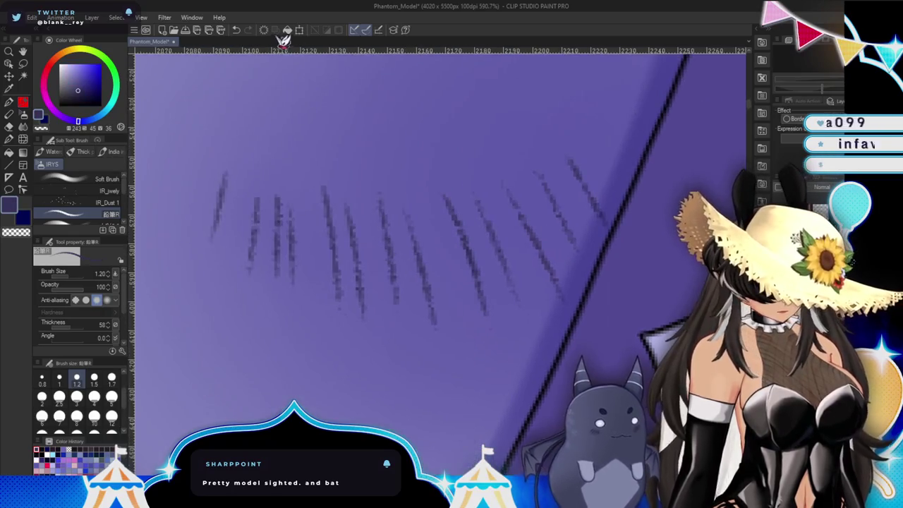
{"action": "left_click", "coordinate": [91, 89]}
{"action": "left_click", "coordinate": [41, 377]}
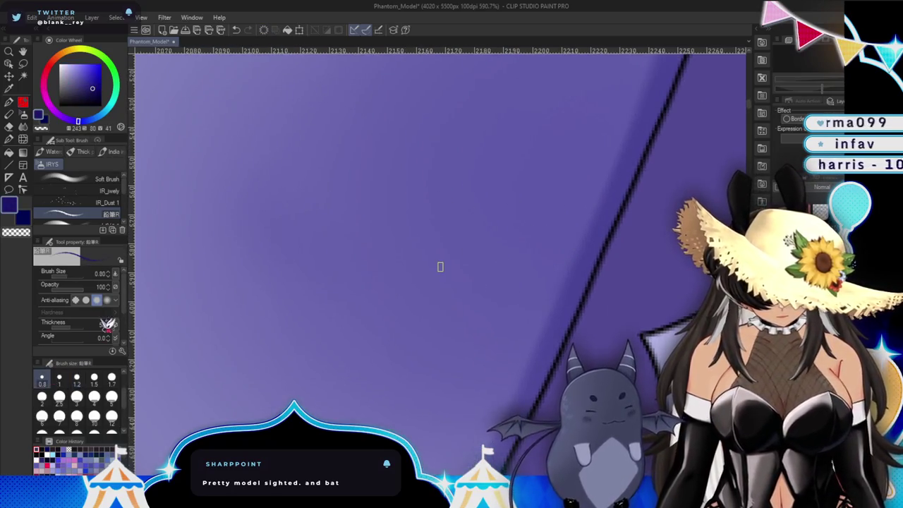
{"action": "key", "text": "bracketleft"}
{"action": "key", "text": "bracketleft"}
{"action": "key", "text": "bracketleft"}
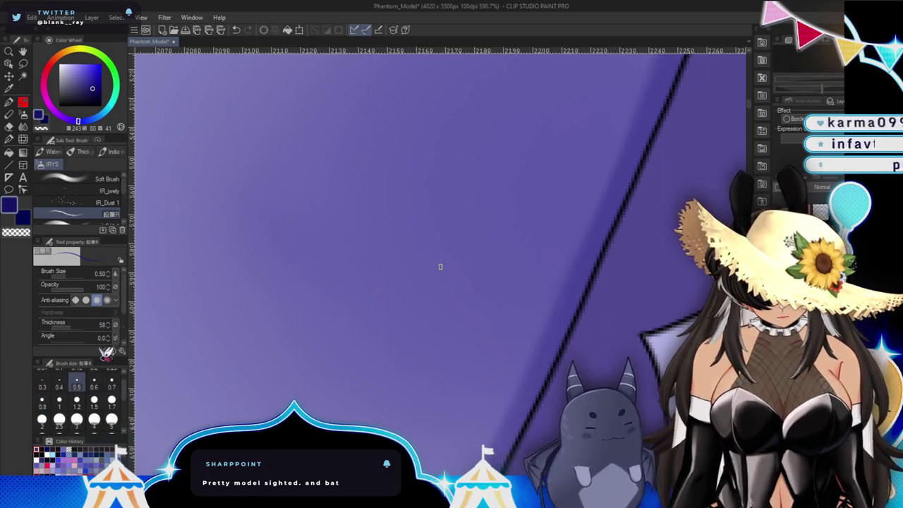
{"action": "left_click_drag", "start_coordinate": [224, 136], "coordinate": [178, 282]}
{"action": "left_click_drag", "start_coordinate": [243, 132], "coordinate": [205, 280]}
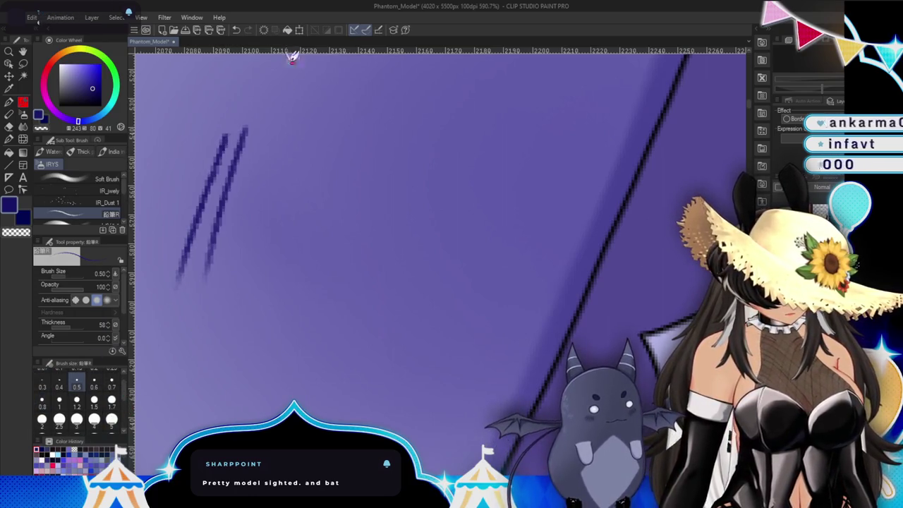
{"action": "left_click", "coordinate": [263, 30]}
Select the Kuro Ink pen and undo a trial stroke.
{"action": "key", "text": "p"}
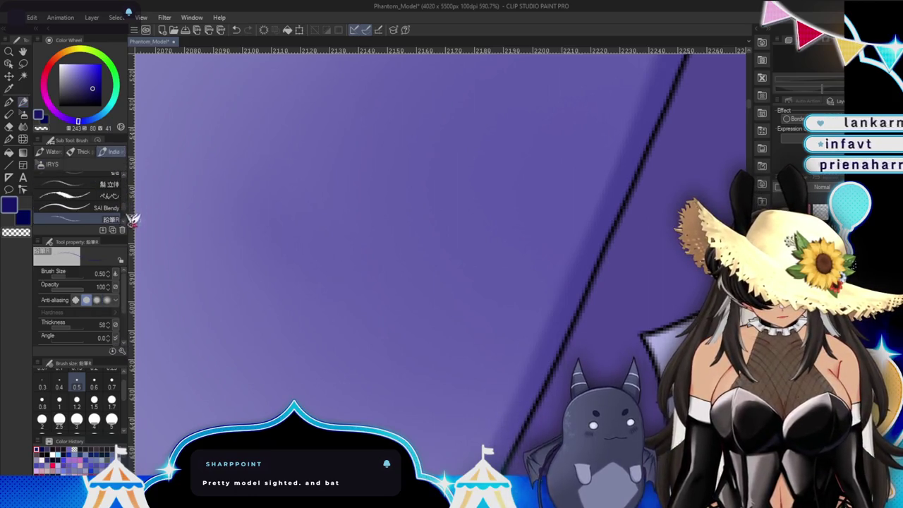
{"action": "scroll", "coordinate": [105, 212], "scroll_direction": "down", "scroll_amount": 1}
{"action": "left_click", "coordinate": [105, 206]}
{"action": "left_click_drag", "start_coordinate": [247, 100], "coordinate": [180, 328]}
{"action": "key", "text": "ctrl+z"}
{"action": "scroll", "coordinate": [235, 199], "scroll_direction": "down", "scroll_amount": 5}
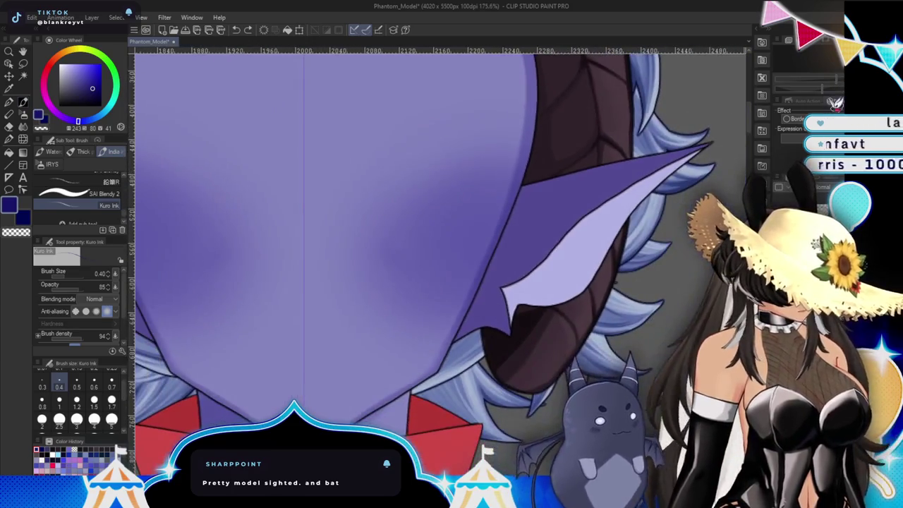
{"action": "scroll", "coordinate": [437, 261], "scroll_direction": "down", "scroll_amount": 3}
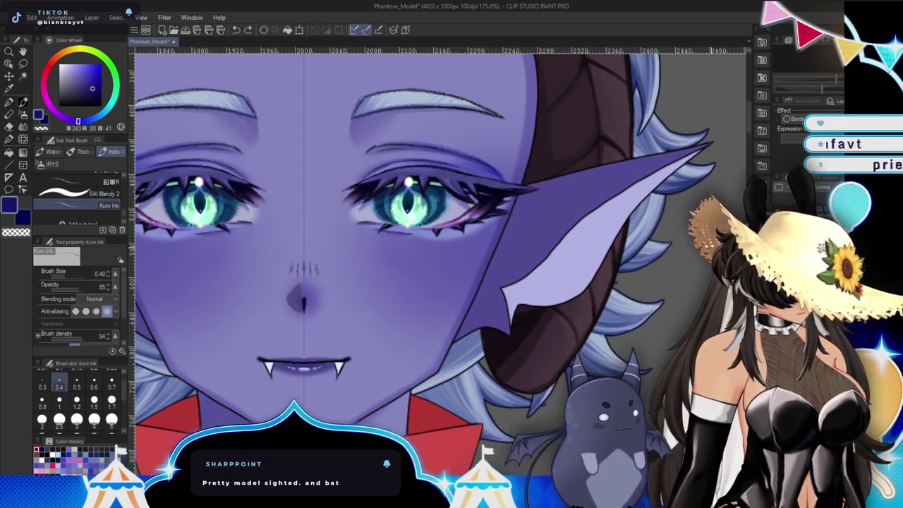
{"action": "scroll", "coordinate": [402, 233], "scroll_direction": "up", "scroll_amount": 2}
{"action": "scroll", "coordinate": [395, 211], "scroll_direction": "up", "scroll_amount": 2}
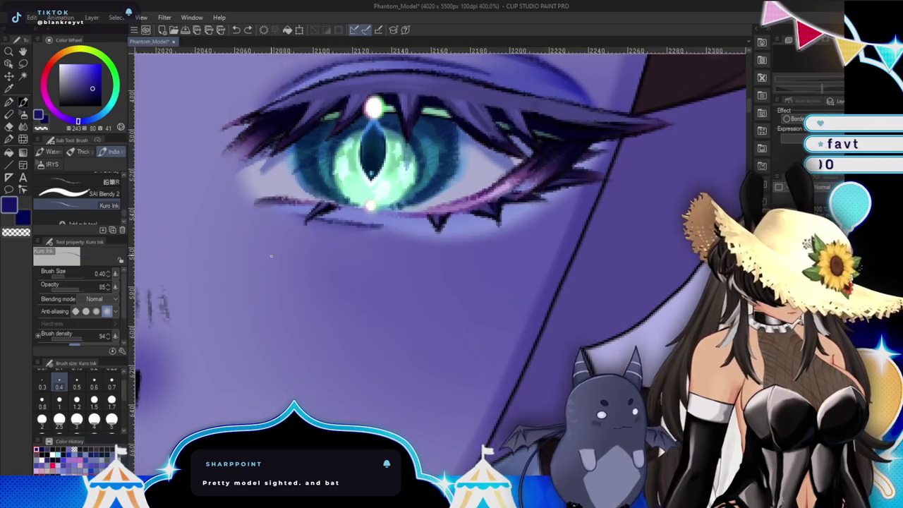
Draw eleven vertical blush hatch strokes under the right eye, extending rightward across the cheek.
{"action": "left_click_drag", "start_coordinate": [272, 275], "coordinate": [281, 231]}
{"action": "left_click_drag", "start_coordinate": [286, 296], "coordinate": [294, 235]}
{"action": "left_click_drag", "start_coordinate": [301, 323], "coordinate": [312, 240]}
{"action": "left_click_drag", "start_coordinate": [321, 374], "coordinate": [338, 240]}
{"action": "left_click_drag", "start_coordinate": [353, 369], "coordinate": [357, 243]}
{"action": "left_click_drag", "start_coordinate": [365, 386], "coordinate": [376, 256]}
{"action": "left_click_drag", "start_coordinate": [387, 364], "coordinate": [401, 247]}
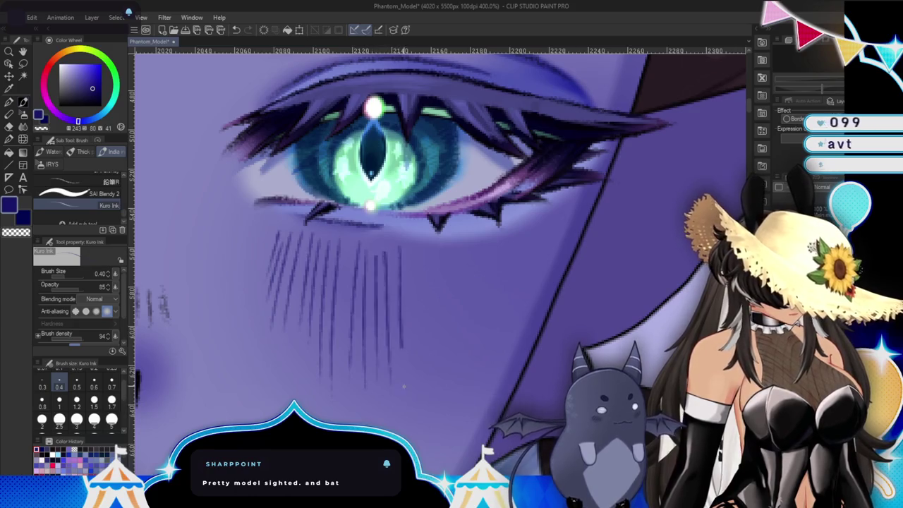
{"action": "left_click_drag", "start_coordinate": [403, 394], "coordinate": [415, 259]}
{"action": "left_click_drag", "start_coordinate": [425, 401], "coordinate": [432, 304]}
{"action": "left_click_drag", "start_coordinate": [457, 387], "coordinate": [471, 251]}
{"action": "left_click_drag", "start_coordinate": [466, 370], "coordinate": [482, 248]}
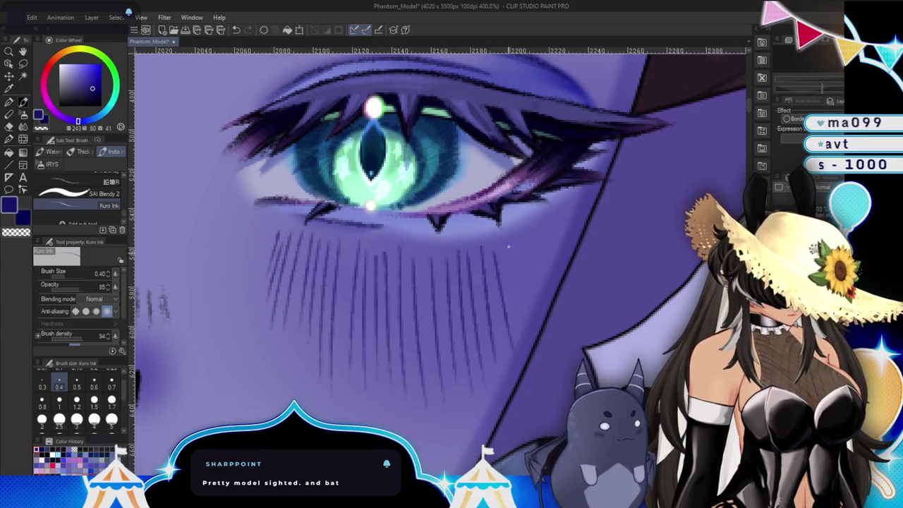
Set the Soft Airbrush to size 30 and frame the nose and mouth.
{"action": "scroll", "coordinate": [551, 280], "scroll_direction": "down", "scroll_amount": 3}
{"action": "scroll", "coordinate": [551, 280], "scroll_direction": "down", "scroll_amount": 1}
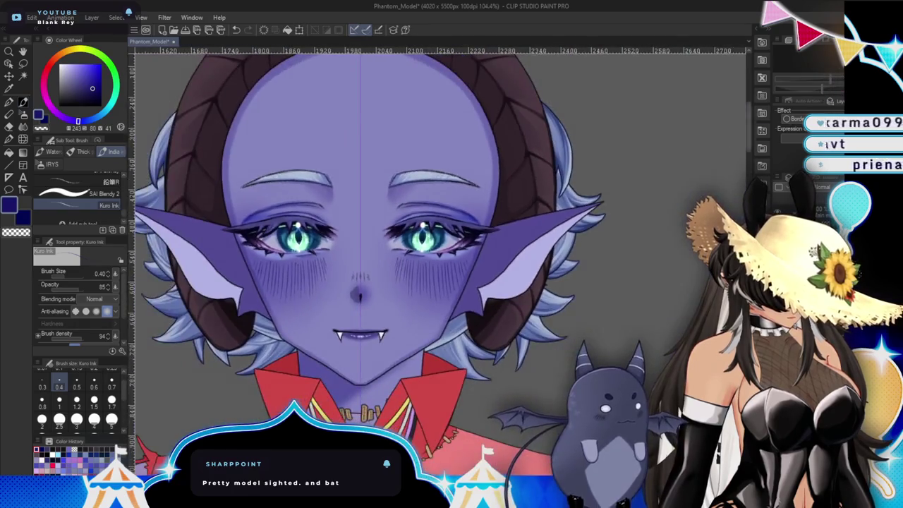
{"action": "scroll", "coordinate": [551, 279], "scroll_direction": "down", "scroll_amount": 1}
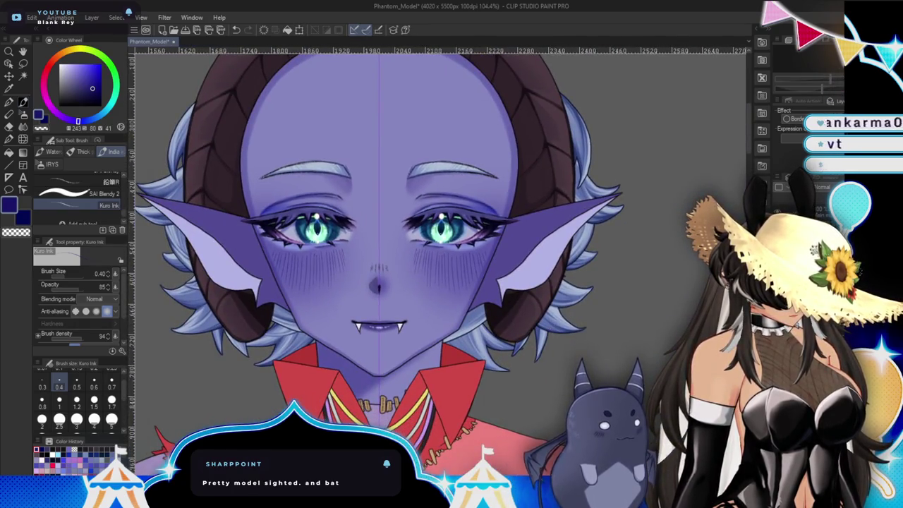
{"action": "scroll", "coordinate": [443, 258], "scroll_direction": "up", "scroll_amount": 2}
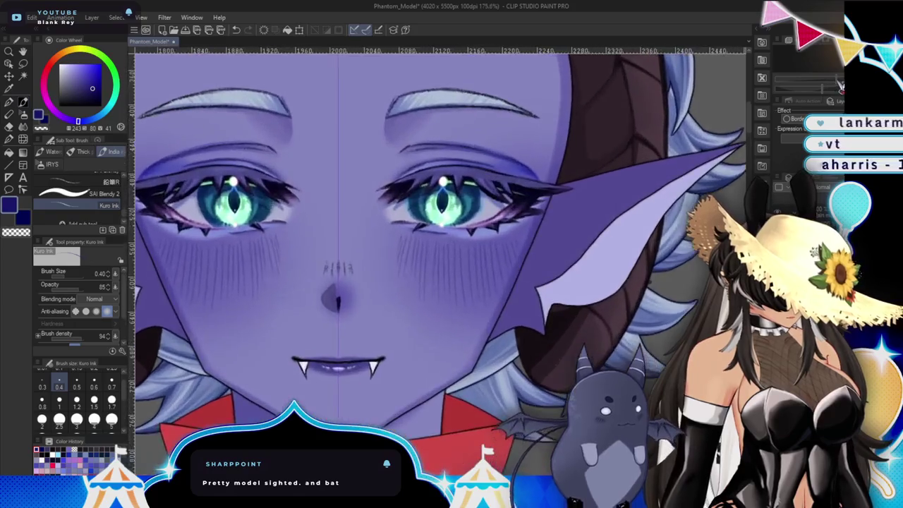
{"action": "key", "text": "b"}
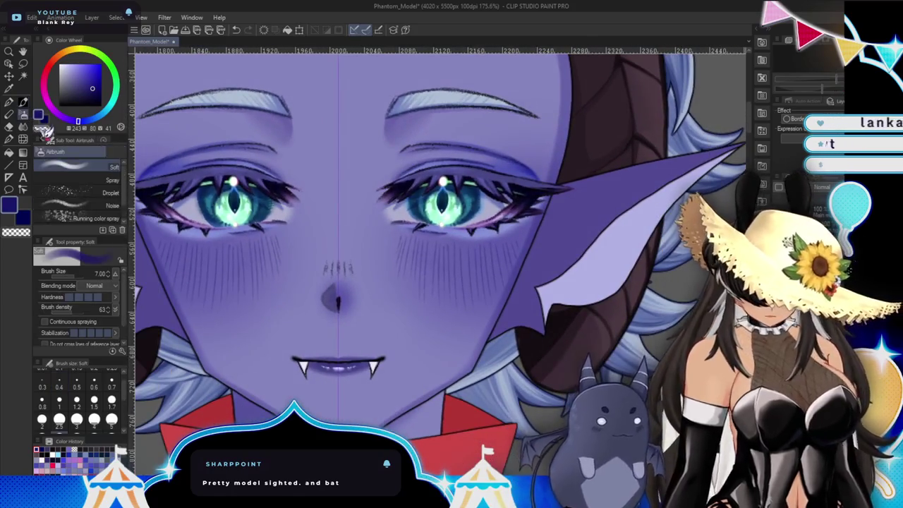
{"action": "scroll", "coordinate": [123, 424], "scroll_direction": "down", "scroll_amount": 5}
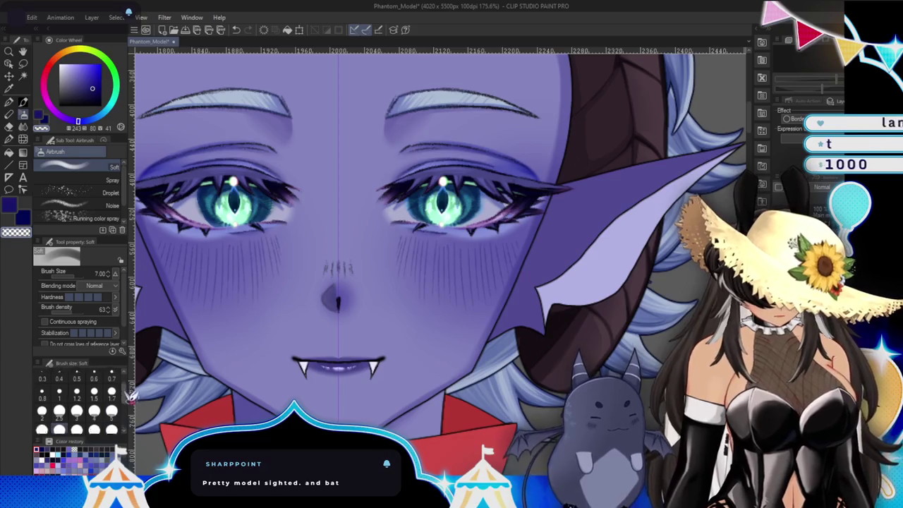
{"action": "left_click", "coordinate": [112, 410]}
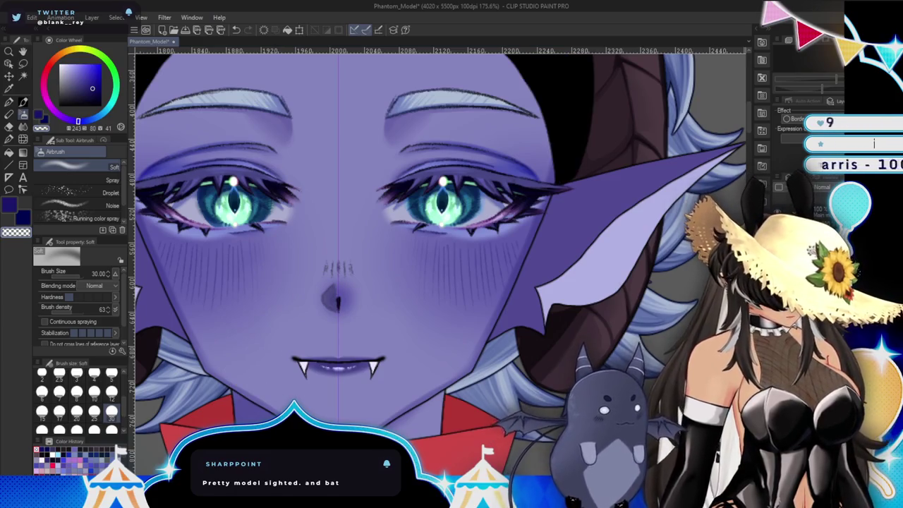
{"action": "left_click_drag", "start_coordinate": [438, 282], "coordinate": [468, 276]}
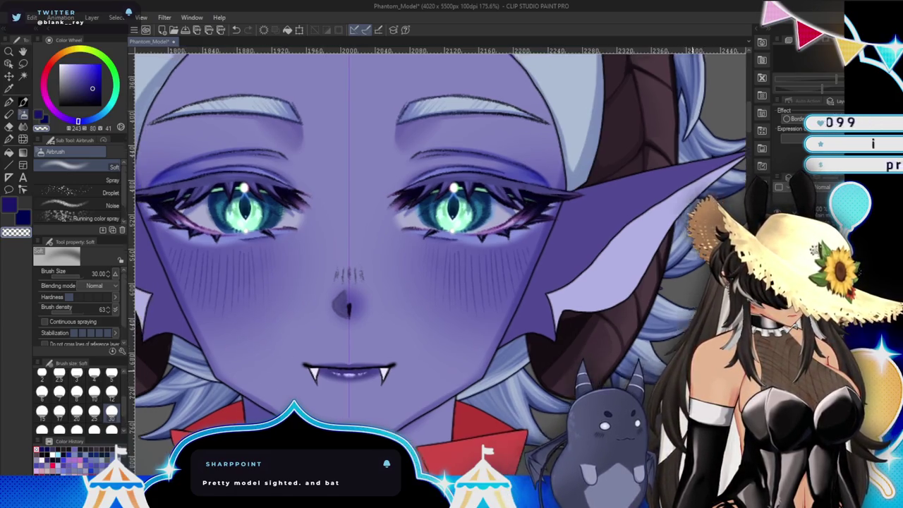
{"action": "left_click_drag", "start_coordinate": [660, 282], "coordinate": [663, 278]}
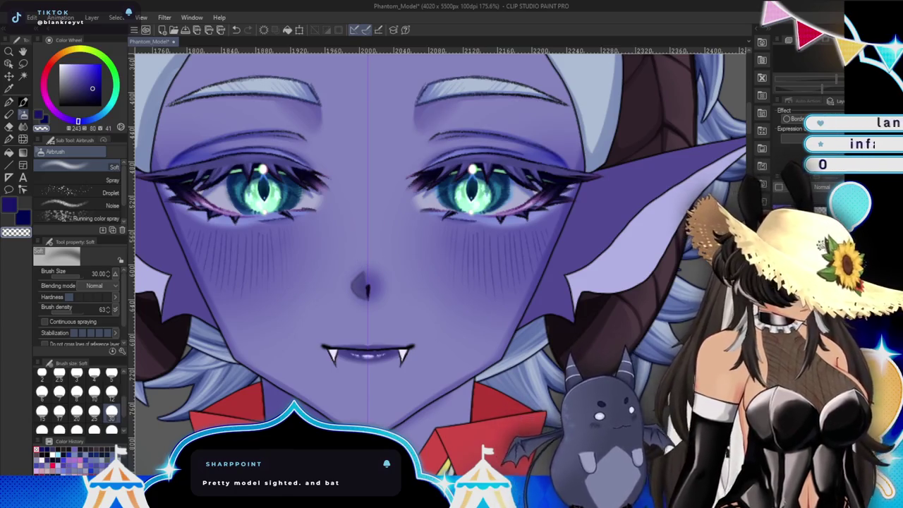
{"action": "left_click_drag", "start_coordinate": [437, 282], "coordinate": [456, 247]}
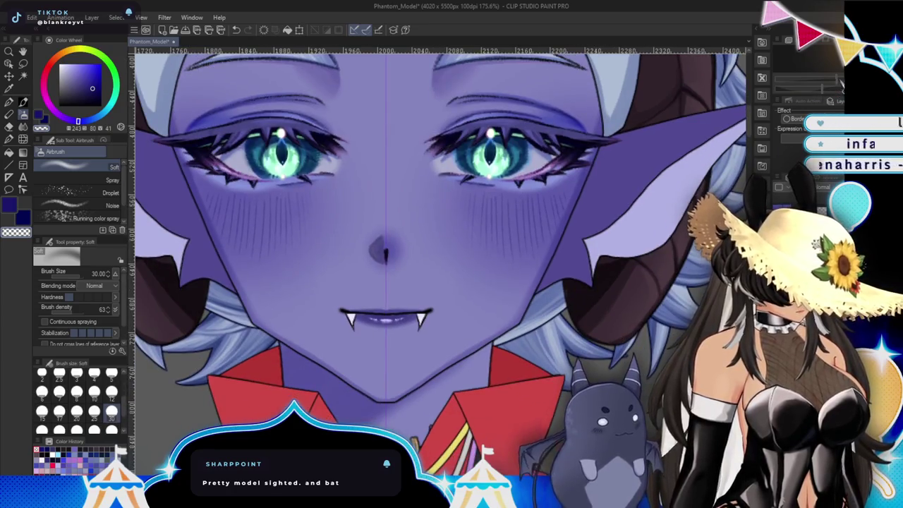
{"action": "scroll", "coordinate": [440, 262], "scroll_direction": "up", "scroll_amount": 5}
{"action": "left_click", "coordinate": [23, 113]}
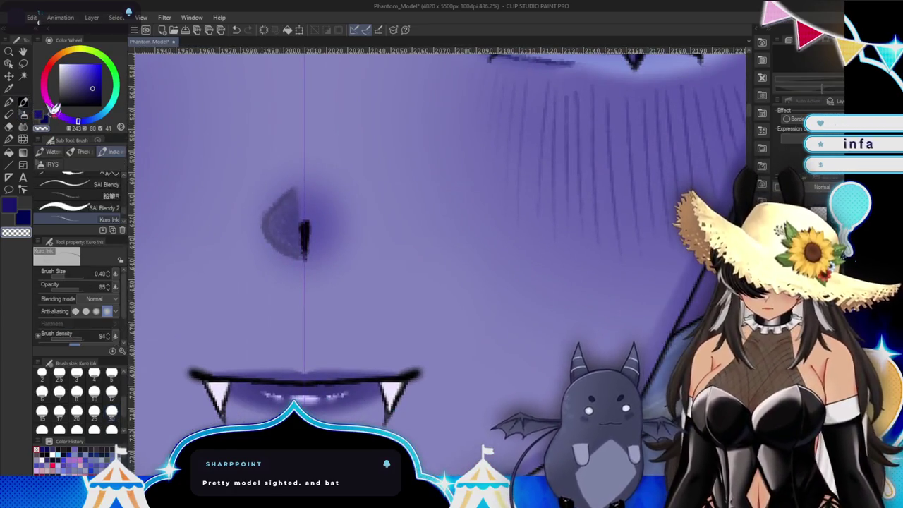
Ink fine vertical hatch lines across the bridge above the nose with the Kuro Ink pen.
{"action": "left_click_drag", "start_coordinate": [347, 122], "coordinate": [354, 177]}
{"action": "left_click_drag", "start_coordinate": [263, 121], "coordinate": [256, 180]}
{"action": "left_click_drag", "start_coordinate": [272, 119], "coordinate": [268, 157]}
{"action": "left_click_drag", "start_coordinate": [279, 116], "coordinate": [286, 176]}
{"action": "left_click_drag", "start_coordinate": [332, 141], "coordinate": [334, 182]}
{"action": "left_click_drag", "start_coordinate": [313, 113], "coordinate": [312, 170]}
{"action": "left_click_drag", "start_coordinate": [305, 106], "coordinate": [305, 171]}
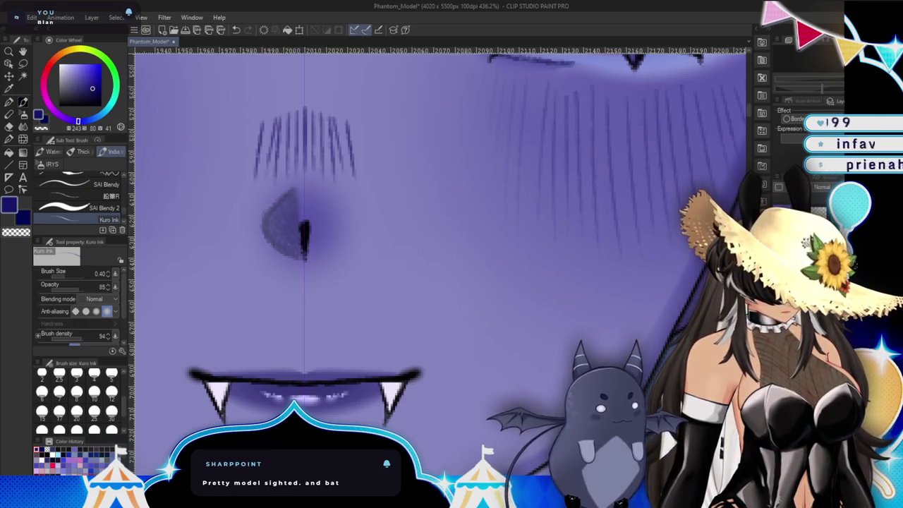
Switch back to the Soft Airbrush, recentre the face, and swap to the navy sub colour.
{"action": "key", "text": "b"}
{"action": "scroll", "coordinate": [583, 78], "scroll_direction": "down", "scroll_amount": 5}
{"action": "scroll", "coordinate": [583, 78], "scroll_direction": "up", "scroll_amount": 1}
{"action": "scroll", "coordinate": [582, 78], "scroll_direction": "up", "scroll_amount": 1}
{"action": "scroll", "coordinate": [582, 78], "scroll_direction": "up", "scroll_amount": 1}
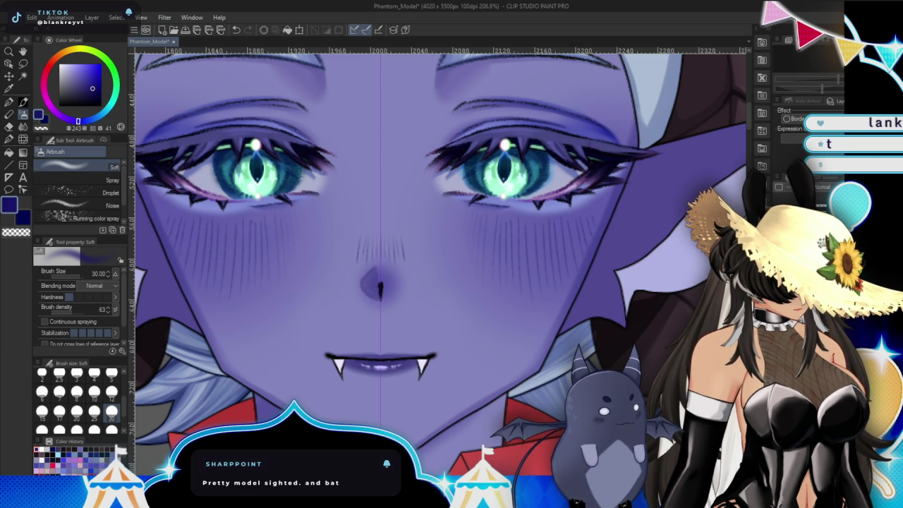
{"action": "left_click_drag", "start_coordinate": [382, 282], "coordinate": [404, 331]}
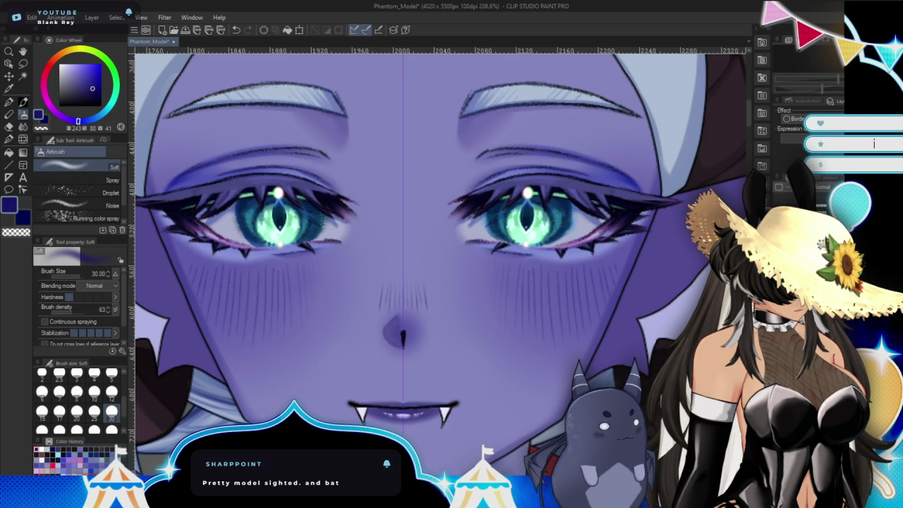
{"action": "key", "text": "x"}
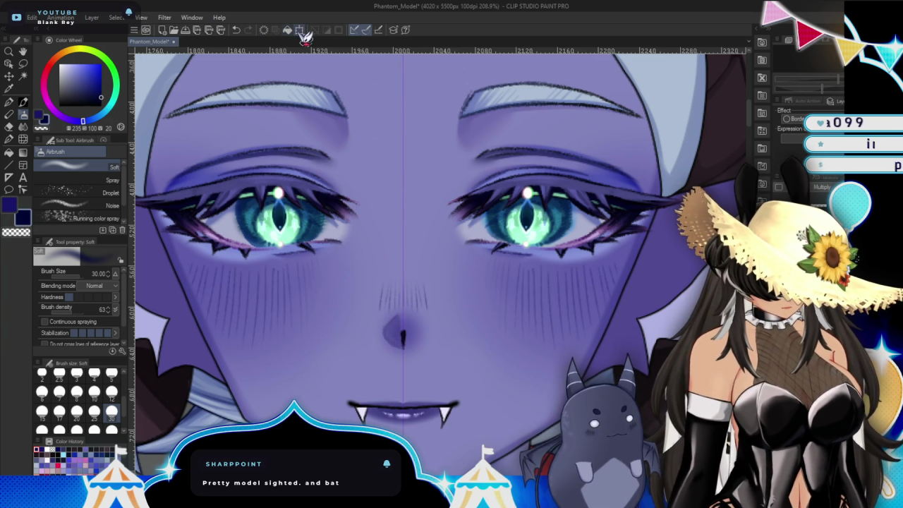
Zoom out to check the whole face with the blue hair showing, then zoom back in.
{"action": "left_click_drag", "start_coordinate": [423, 282], "coordinate": [408, 291]}
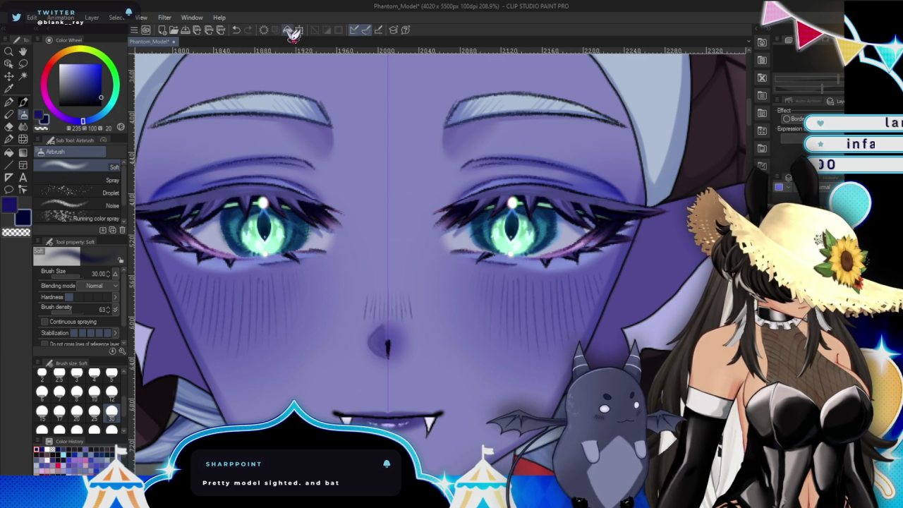
{"action": "scroll", "coordinate": [635, 226], "scroll_direction": "down", "scroll_amount": 2}
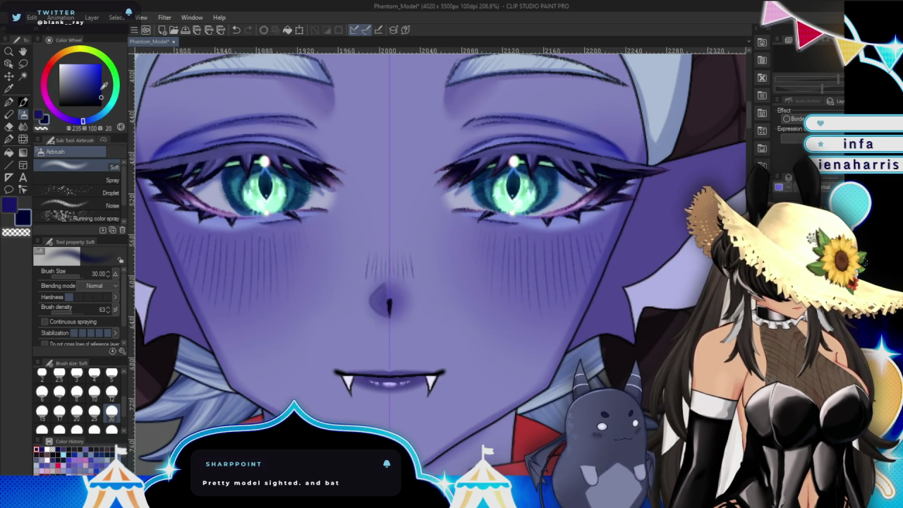
{"action": "scroll", "coordinate": [712, 185], "scroll_direction": "up", "scroll_amount": 1}
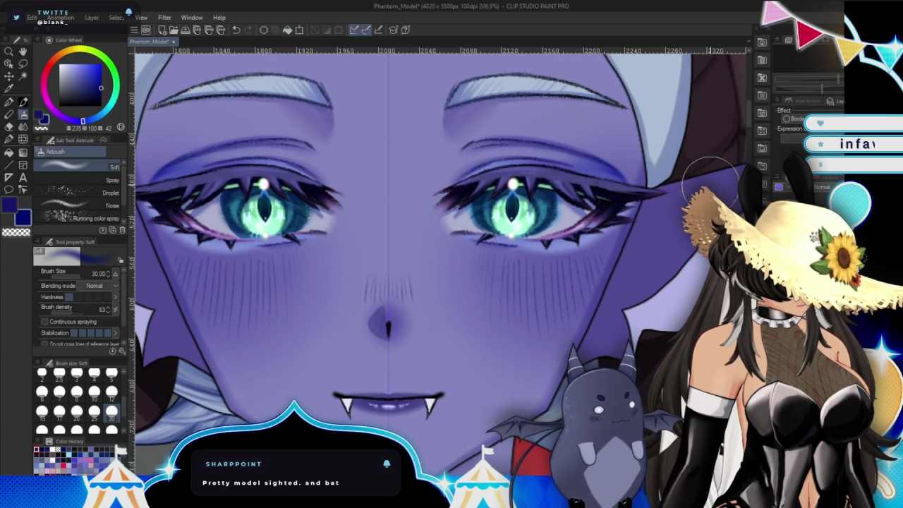
{"action": "left_click_drag", "start_coordinate": [837, 83], "coordinate": [840, 83]}
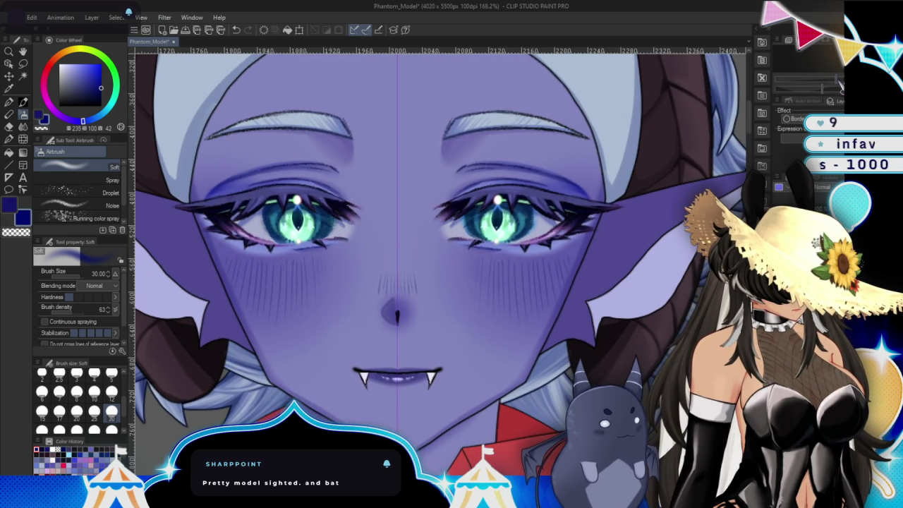
{"action": "scroll", "coordinate": [639, 268], "scroll_direction": "down", "scroll_amount": 3}
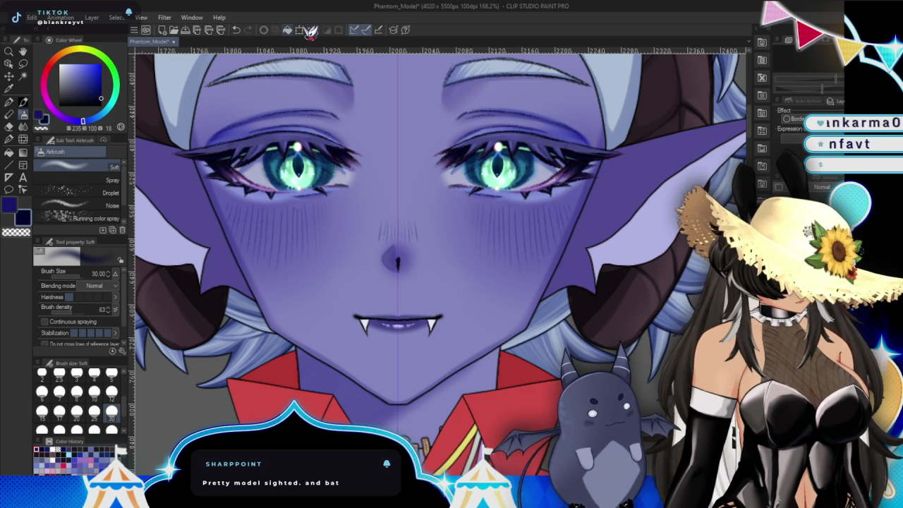
{"action": "scroll", "coordinate": [639, 304], "scroll_direction": "up", "scroll_amount": 1}
{"action": "scroll", "coordinate": [639, 303], "scroll_direction": "up", "scroll_amount": 2}
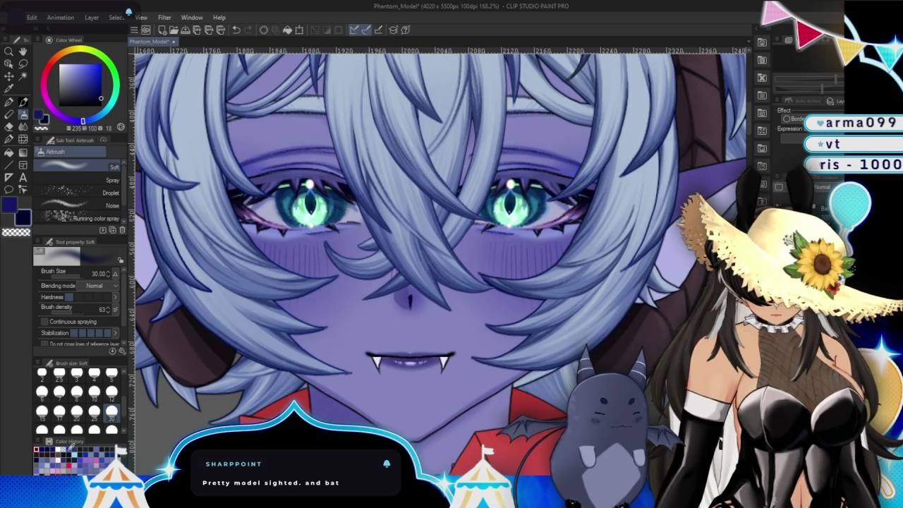
Try a lavender airbrush shade below the right eye, then undo it.
{"action": "left_click", "coordinate": [116, 449]}
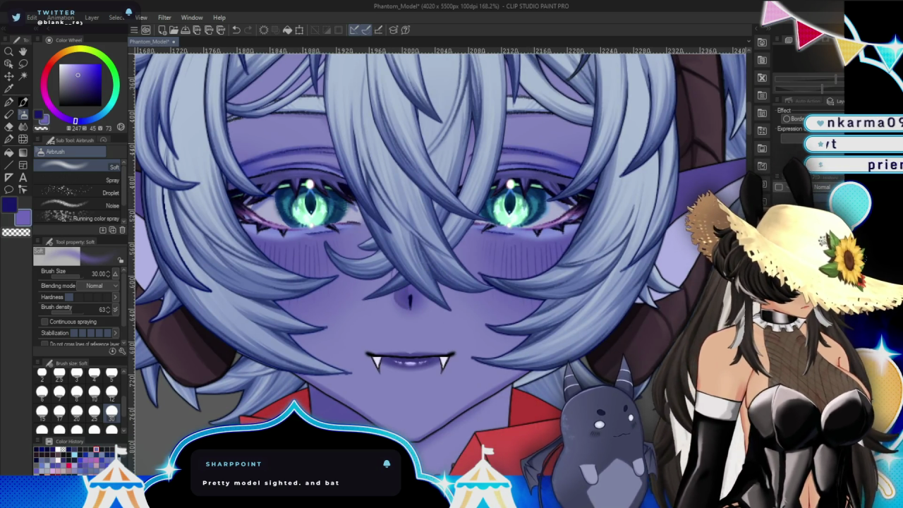
{"action": "mouse_move", "coordinate": [492, 209]}
{"action": "left_mouse_down"}
{"action": "mouse_move", "coordinate": [528, 275]}
{"action": "mouse_move", "coordinate": [508, 448]}
{"action": "left_mouse_up"}
{"action": "key", "text": "ctrl+z"}
{"action": "scroll", "coordinate": [624, 264], "scroll_direction": "up", "scroll_amount": 2}
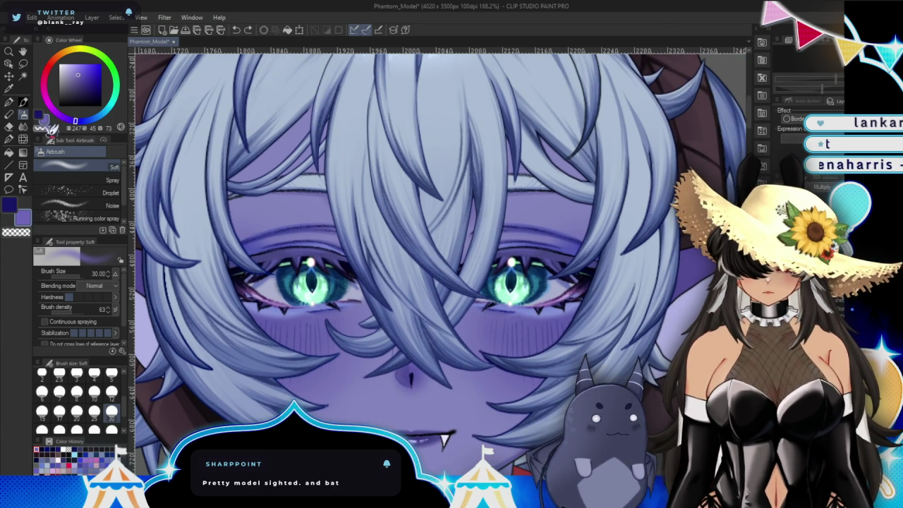
Switch to the SAI Blendy 2 blending brush at size 2 after undoing a test stroke.
{"action": "left_click", "coordinate": [23, 114]}
{"action": "left_click", "coordinate": [99, 208]}
{"action": "left_click", "coordinate": [105, 209]}
{"action": "mouse_move", "coordinate": [318, 166]}
{"action": "left_mouse_down"}
{"action": "mouse_move", "coordinate": [332, 250]}
{"action": "mouse_move", "coordinate": [356, 317]}
{"action": "left_mouse_up"}
{"action": "key", "text": "ctrl+z"}
{"action": "scroll", "coordinate": [416, 289], "scroll_direction": "up", "scroll_amount": 3}
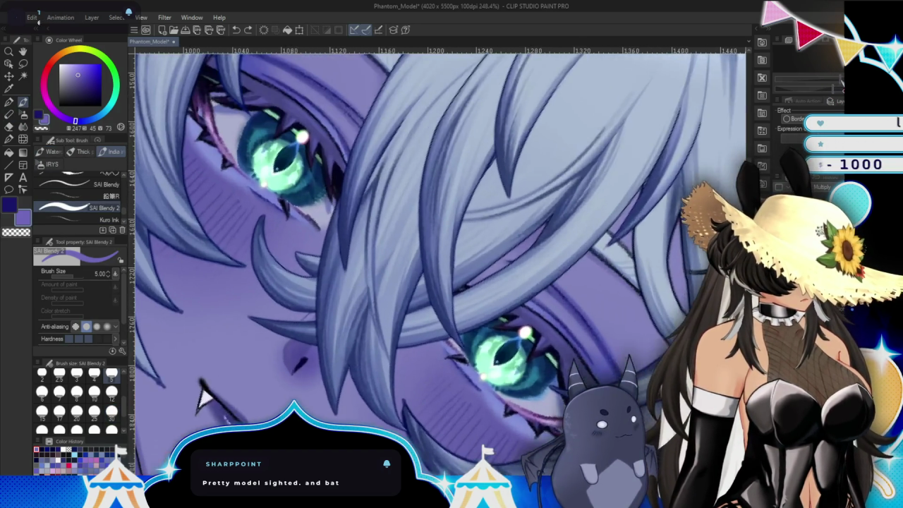
{"action": "key", "text": "bracketleft"}
{"action": "key", "text": "bracketleft"}
{"action": "key", "text": "bracketleft"}
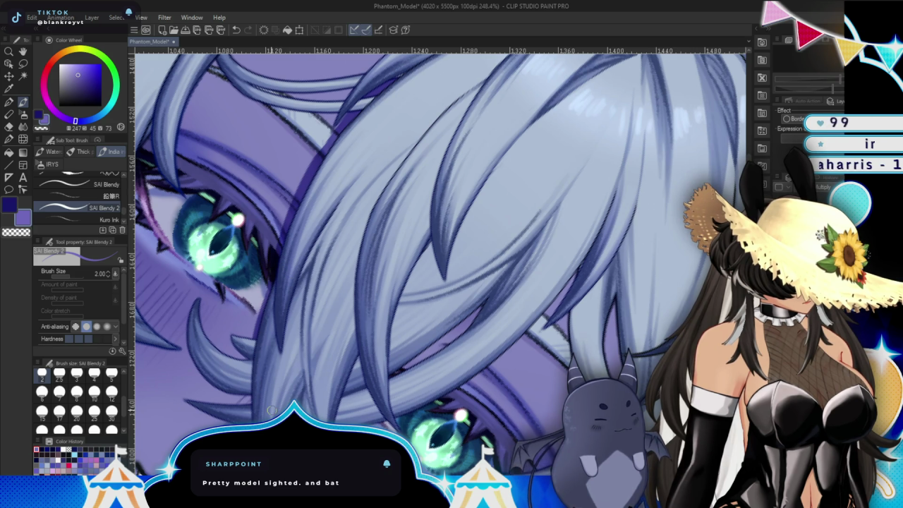
Eyedrop a purple, pick a lighter purple, and stroke the hair strand's left edge beside the eye.
{"action": "left_click_drag", "start_coordinate": [233, 279], "coordinate": [314, 266]}
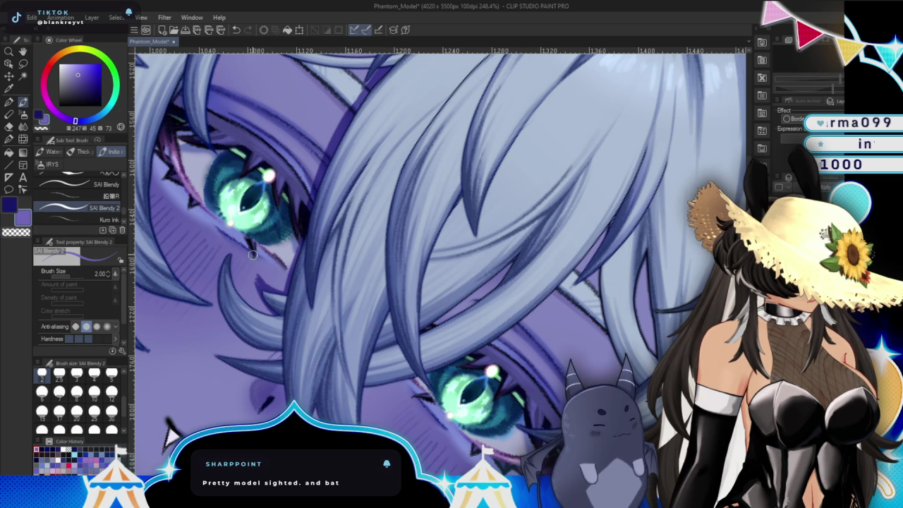
{"action": "key", "text": "b"}
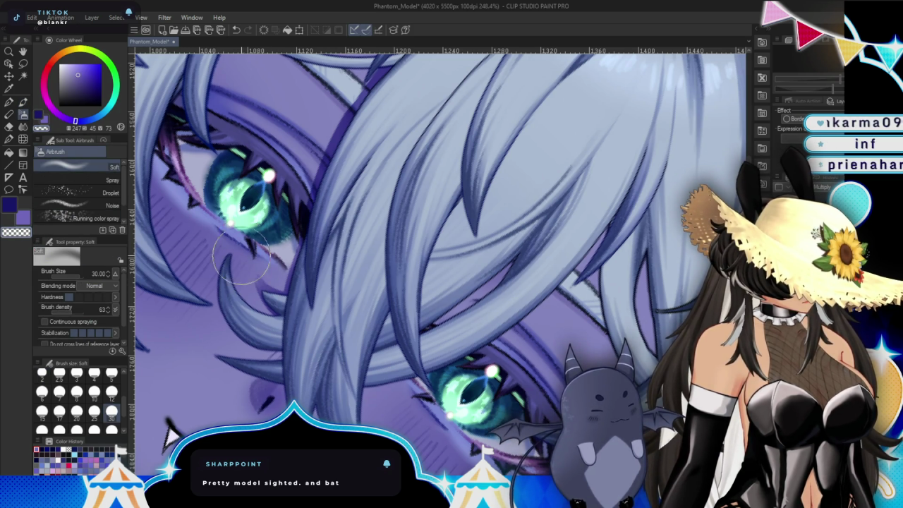
{"action": "key", "text": "b"}
{"action": "left_click_drag", "start_coordinate": [224, 271], "coordinate": [305, 219]}
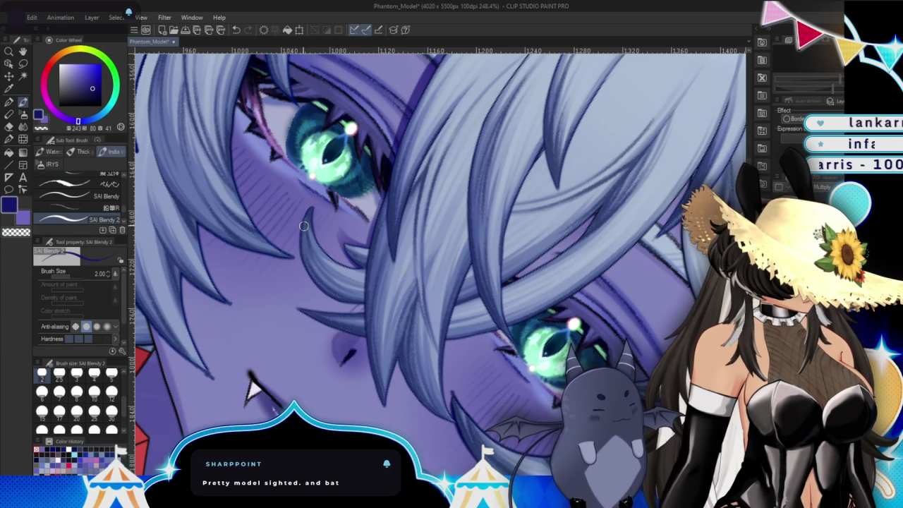
{"action": "left_click", "coordinate": [324, 255], "text": "alt"}
{"action": "left_click", "coordinate": [289, 224], "text": "alt"}
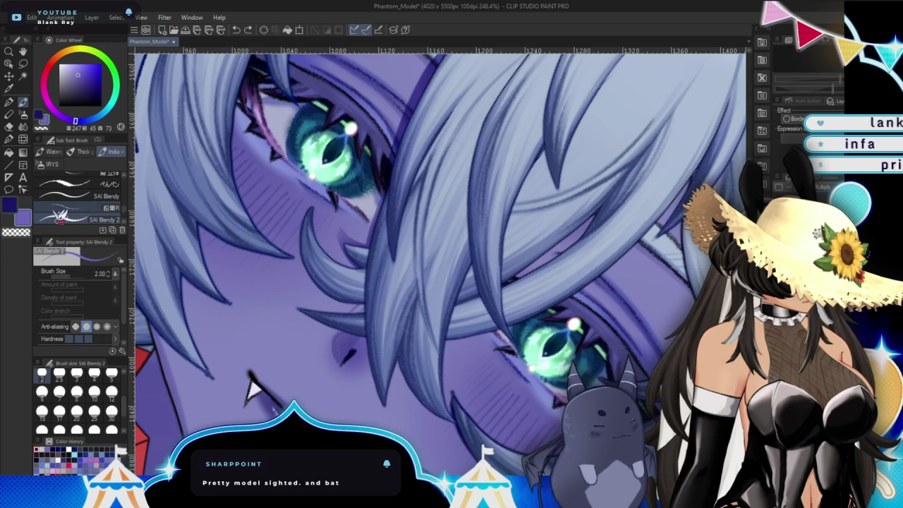
{"action": "left_click_drag", "start_coordinate": [302, 237], "coordinate": [356, 314]}
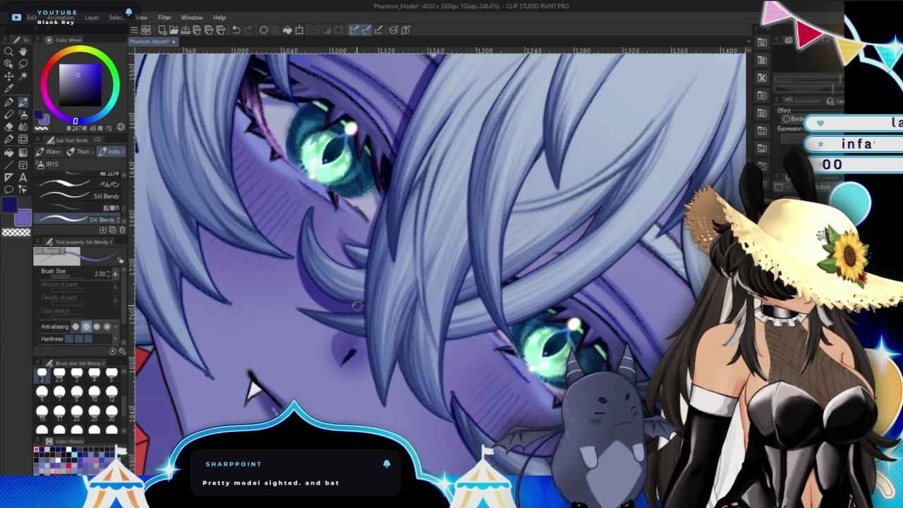
{"action": "left_click_drag", "start_coordinate": [445, 263], "coordinate": [423, 212]}
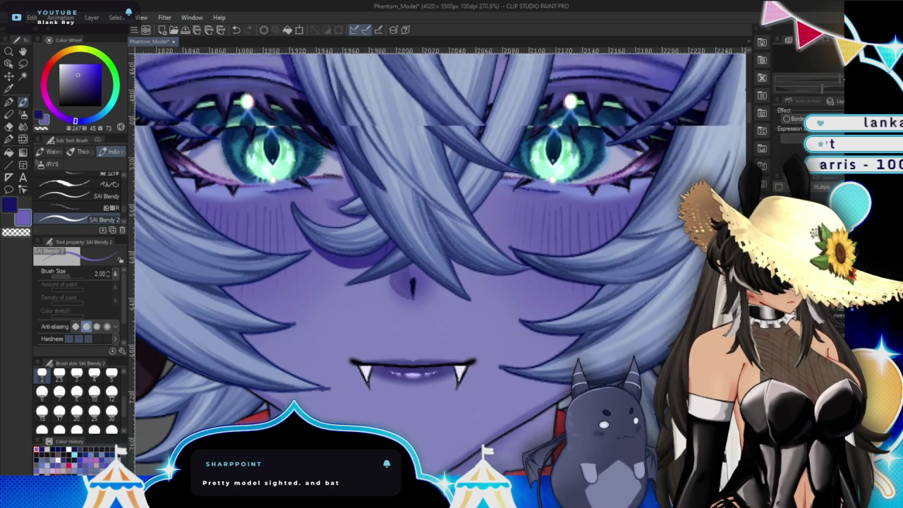
Paint a dark shadow under the hair tips near the nose.
{"action": "scroll", "coordinate": [448, 260], "scroll_direction": "up", "scroll_amount": 5}
{"action": "mouse_move", "coordinate": [365, 275]}
{"action": "left_mouse_down"}
{"action": "mouse_move", "coordinate": [194, 349]}
{"action": "mouse_move", "coordinate": [383, 254]}
{"action": "left_mouse_up"}
{"action": "left_click_drag", "start_coordinate": [293, 300], "coordinate": [326, 258]}
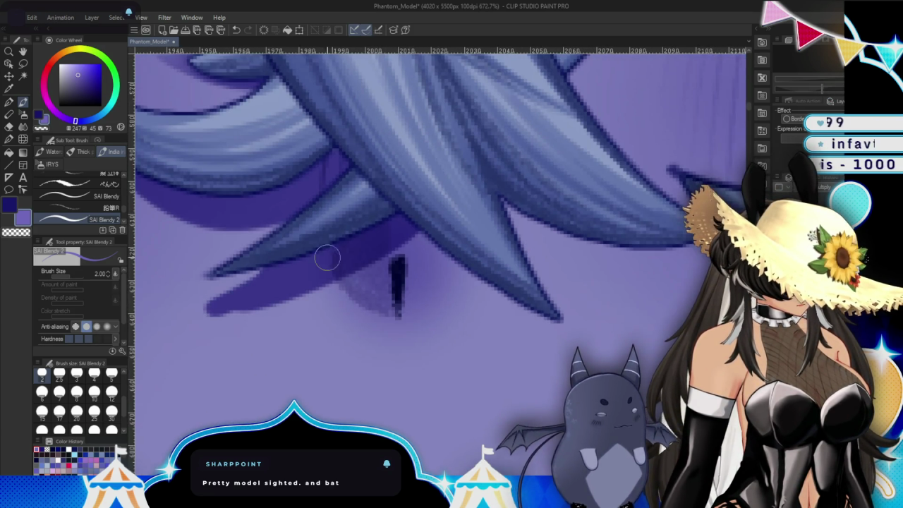
{"action": "left_click_drag", "start_coordinate": [191, 310], "coordinate": [332, 286]}
Pick a mid purple and shade the undersides of the neighbouring hair spikes.
{"action": "left_click", "coordinate": [8, 204]}
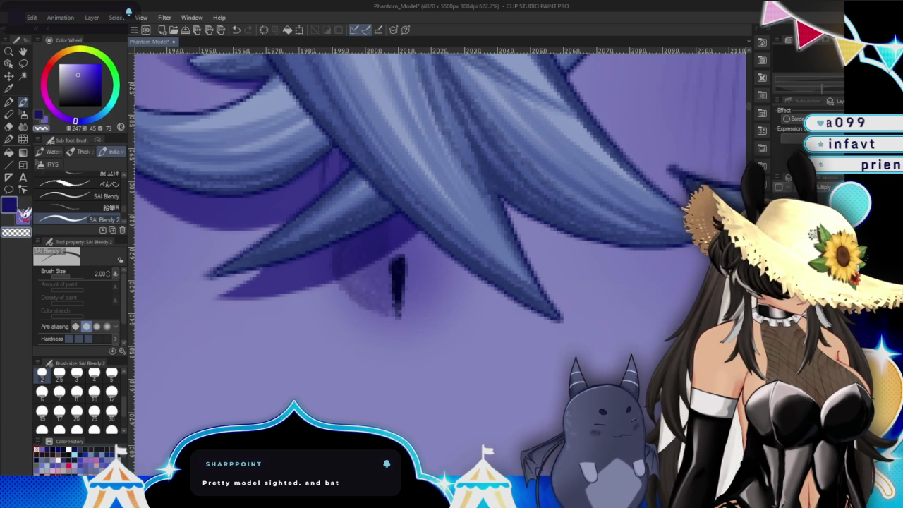
{"action": "left_click", "coordinate": [448, 247], "text": "alt"}
{"action": "left_click_drag", "start_coordinate": [395, 212], "coordinate": [566, 326]}
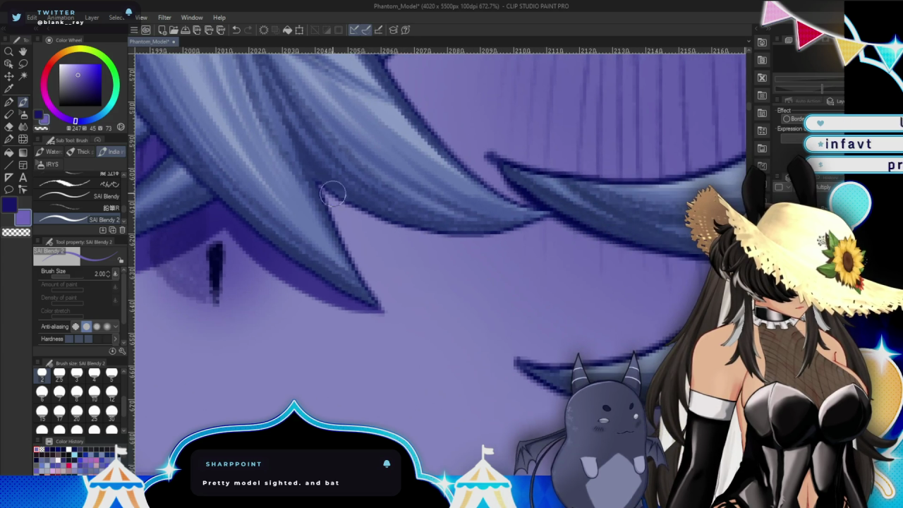
{"action": "left_click_drag", "start_coordinate": [324, 187], "coordinate": [499, 222]}
{"action": "left_click_drag", "start_coordinate": [366, 237], "coordinate": [528, 240]}
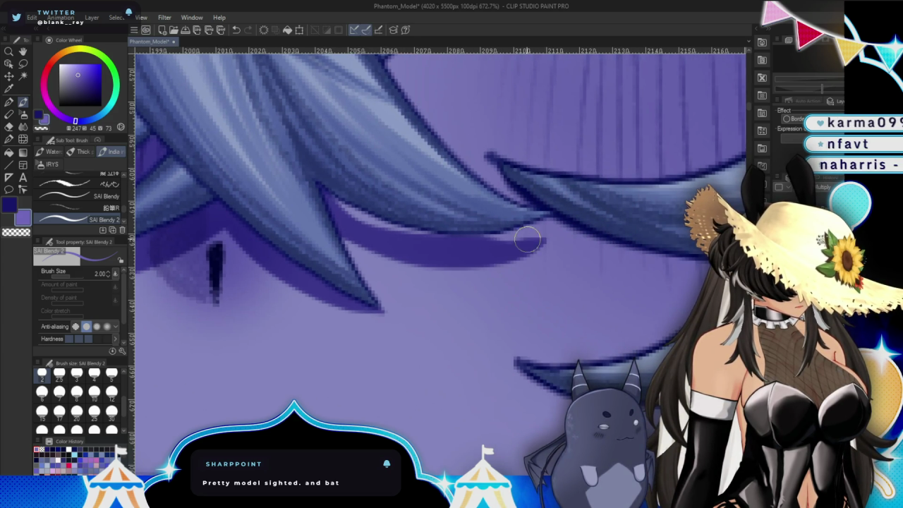
{"action": "left_click_drag", "start_coordinate": [325, 185], "coordinate": [442, 232]}
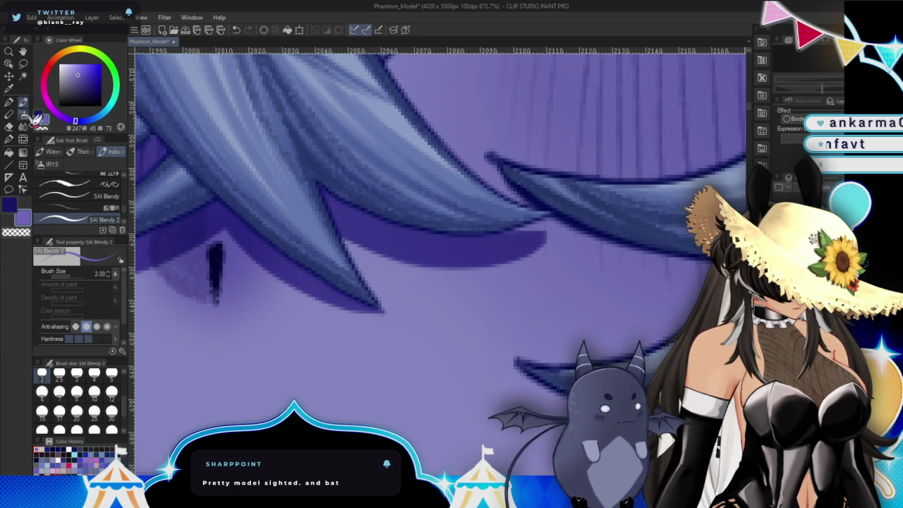
Try the Soft airbrush on the hair shadow, undo it, and return to the blending brush.
{"action": "key", "text": "b"}
{"action": "key", "text": "ctrl+z"}
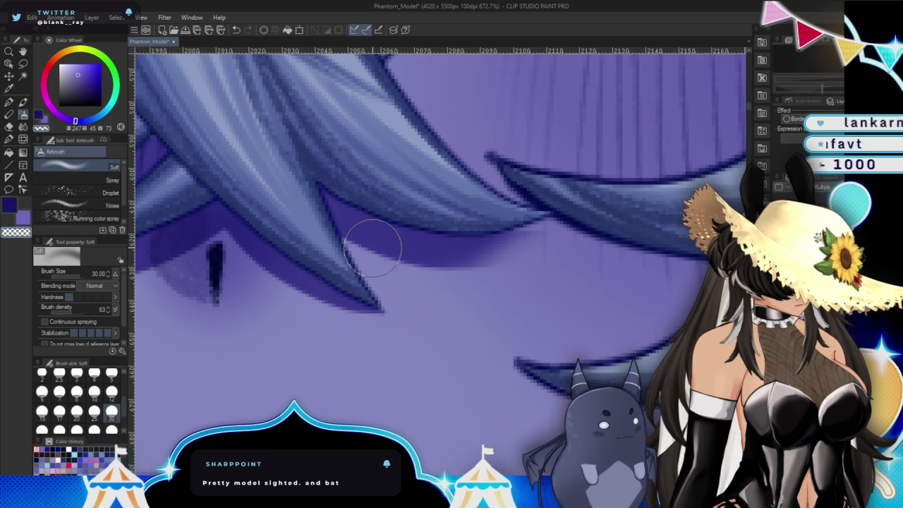
{"action": "key", "text": "b"}
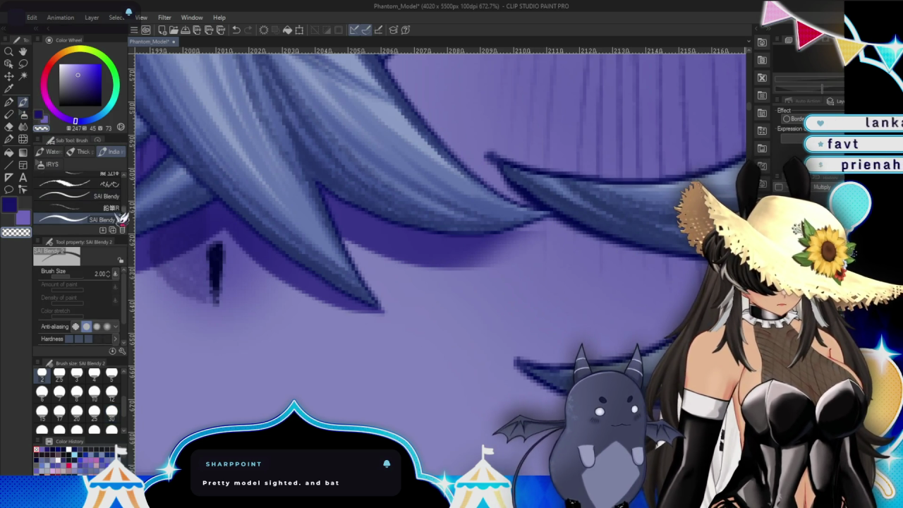
{"action": "scroll", "coordinate": [279, 238], "scroll_direction": "up", "scroll_amount": 1}
{"action": "scroll", "coordinate": [279, 238], "scroll_direction": "up", "scroll_amount": 3}
{"action": "scroll", "coordinate": [279, 238], "scroll_direction": "up", "scroll_amount": 1}
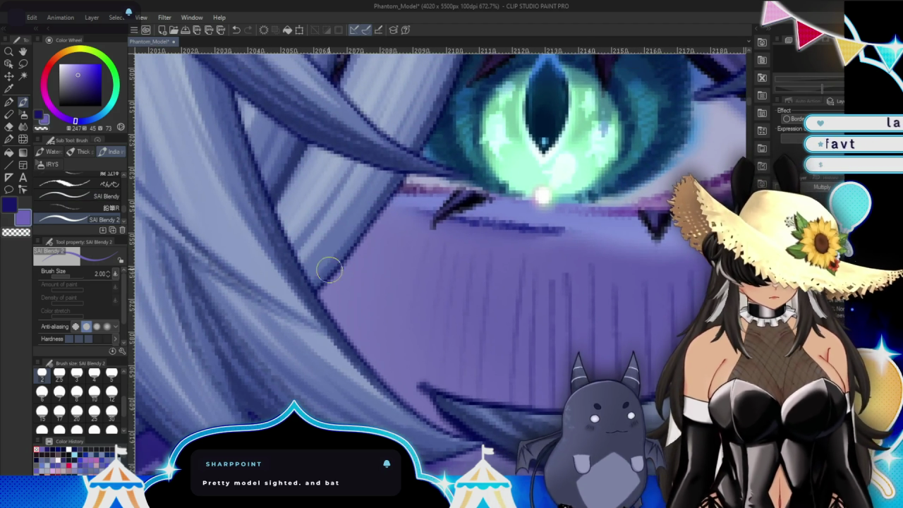
Draw dark lines along the hair strand edges up toward and above both eyes.
{"action": "left_click_drag", "start_coordinate": [279, 238], "coordinate": [436, 430]}
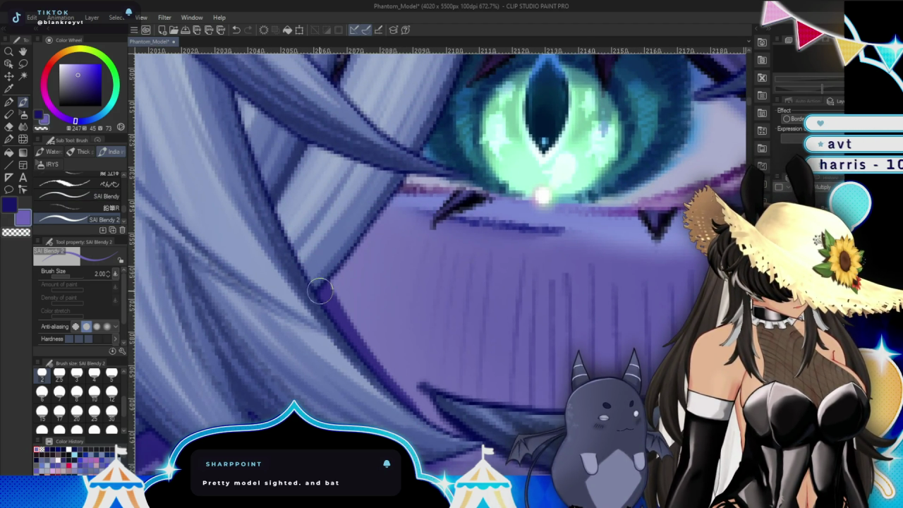
{"action": "left_click_drag", "start_coordinate": [319, 291], "coordinate": [452, 102]}
{"action": "scroll", "coordinate": [554, 242], "scroll_direction": "down", "scroll_amount": 5}
{"action": "scroll", "coordinate": [554, 242], "scroll_direction": "up", "scroll_amount": 2}
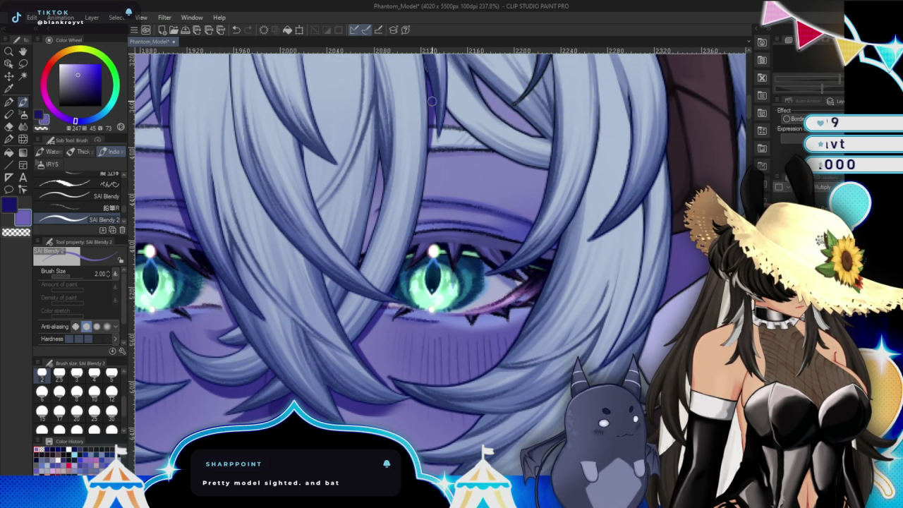
{"action": "left_click_drag", "start_coordinate": [383, 148], "coordinate": [366, 241]}
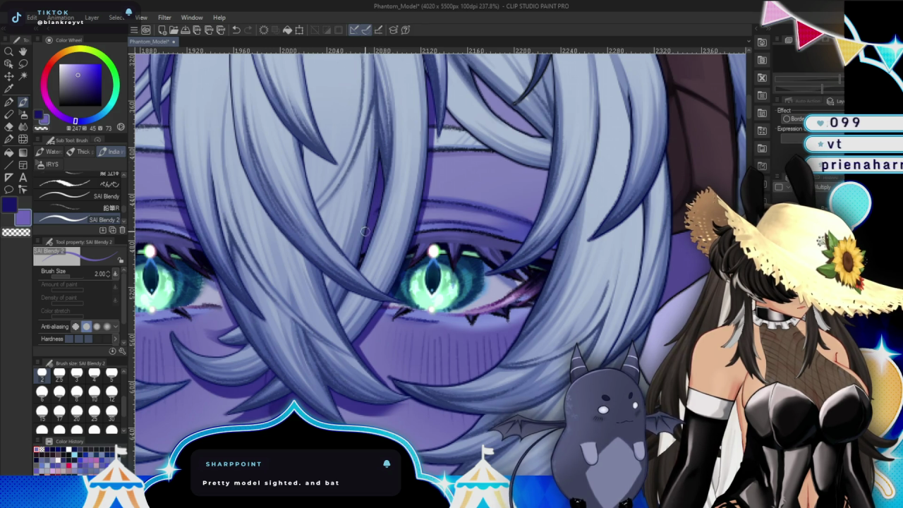
{"action": "left_click_drag", "start_coordinate": [523, 123], "coordinate": [380, 230]}
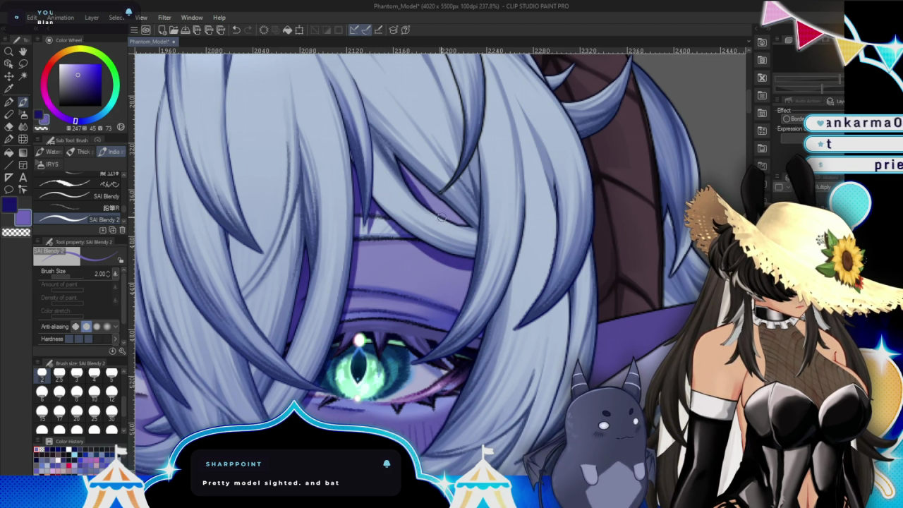
{"action": "left_click_drag", "start_coordinate": [441, 219], "coordinate": [443, 204]}
{"action": "scroll", "coordinate": [500, 221], "scroll_direction": "down", "scroll_amount": 3}
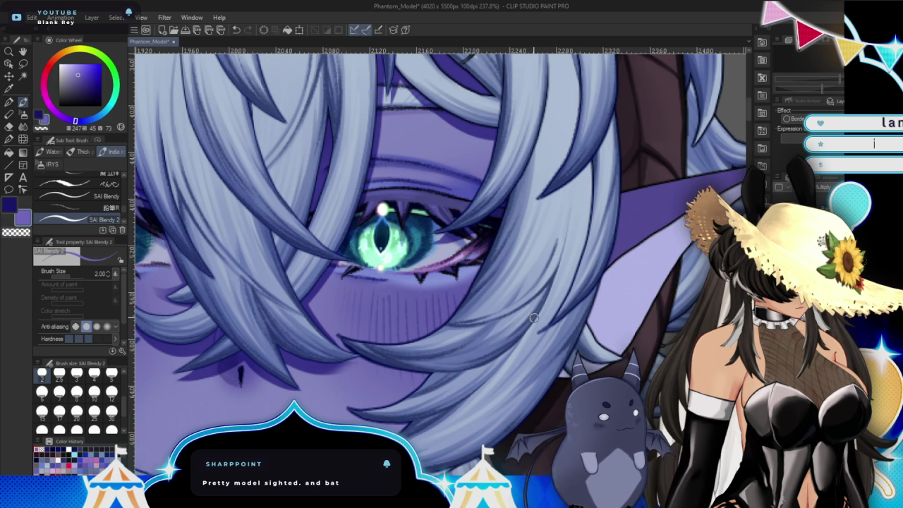
Line the lower edge of a hair tip with two short dark strokes.
{"action": "scroll", "coordinate": [534, 318], "scroll_direction": "down", "scroll_amount": 3}
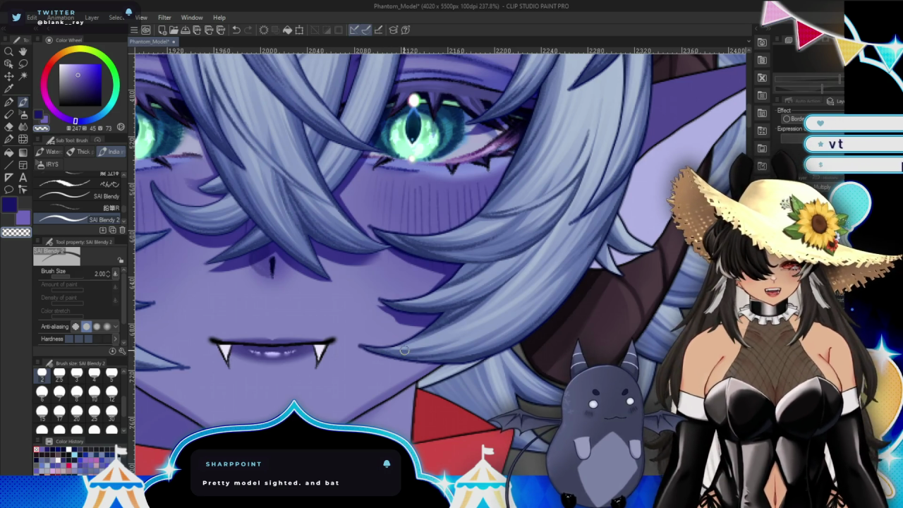
{"action": "left_click_drag", "start_coordinate": [478, 329], "coordinate": [478, 311]}
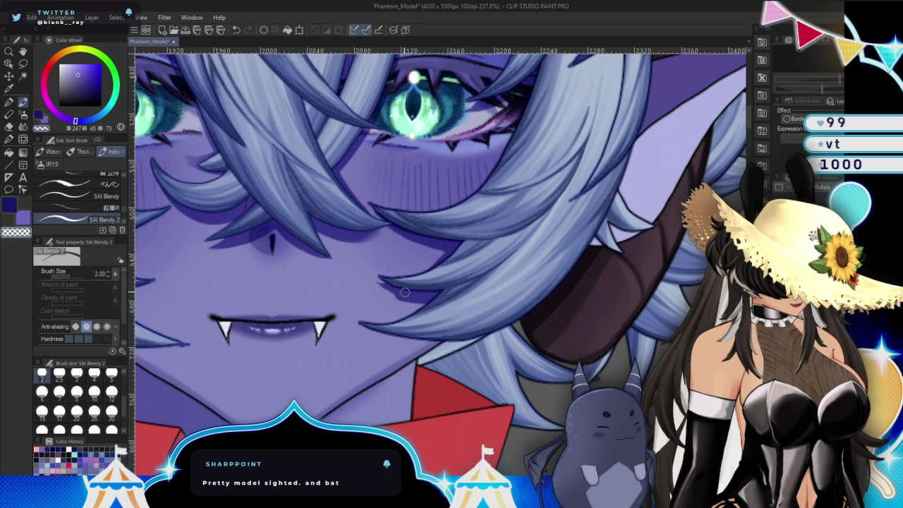
{"action": "scroll", "coordinate": [374, 275], "scroll_direction": "down", "scroll_amount": 1}
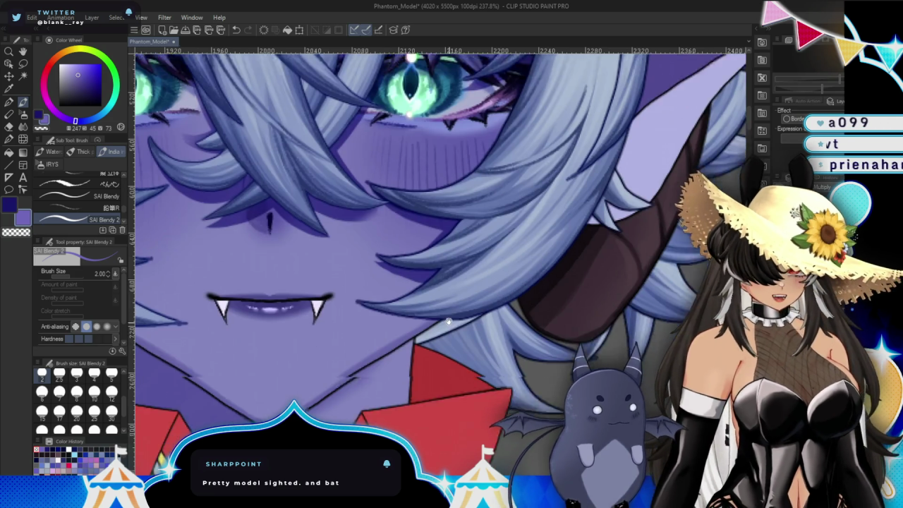
{"action": "scroll", "coordinate": [377, 286], "scroll_direction": "down", "scroll_amount": 2}
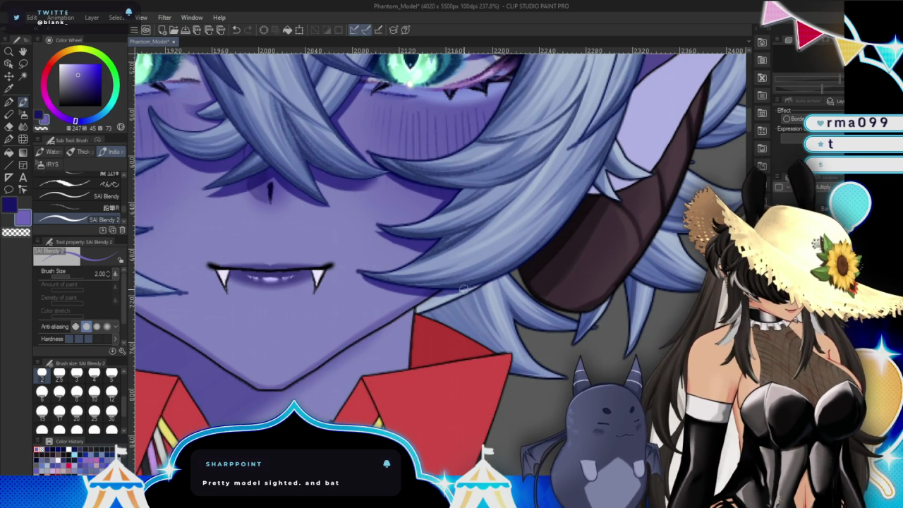
{"action": "scroll", "coordinate": [514, 311], "scroll_direction": "left", "scroll_amount": 5}
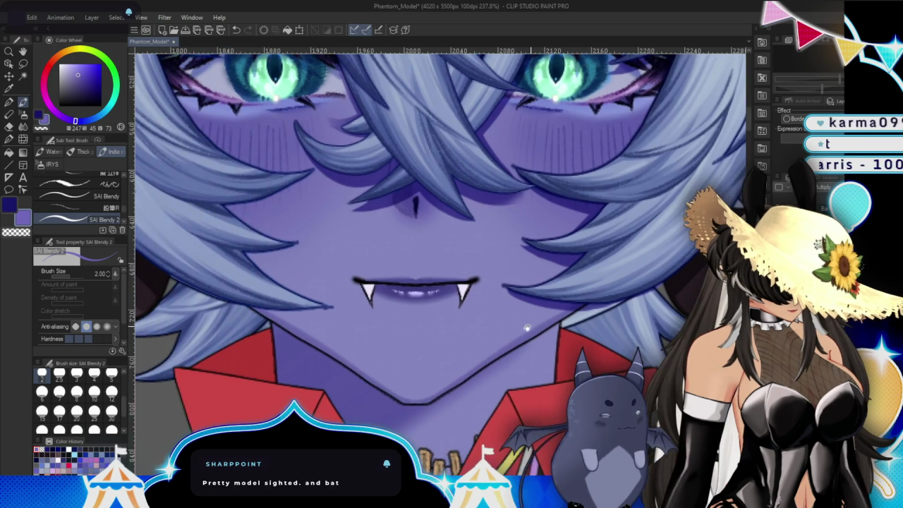
{"action": "left_click_drag", "start_coordinate": [293, 308], "coordinate": [359, 294]}
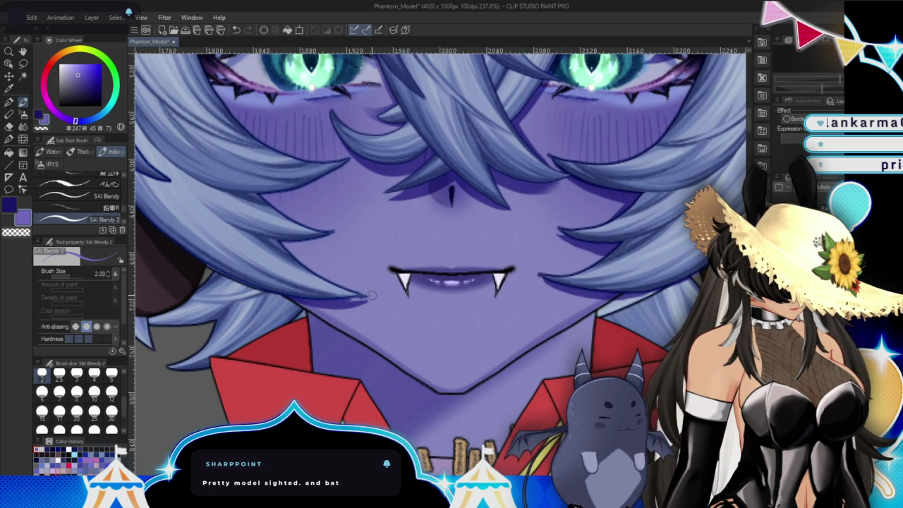
{"action": "left_click_drag", "start_coordinate": [281, 238], "coordinate": [337, 234]}
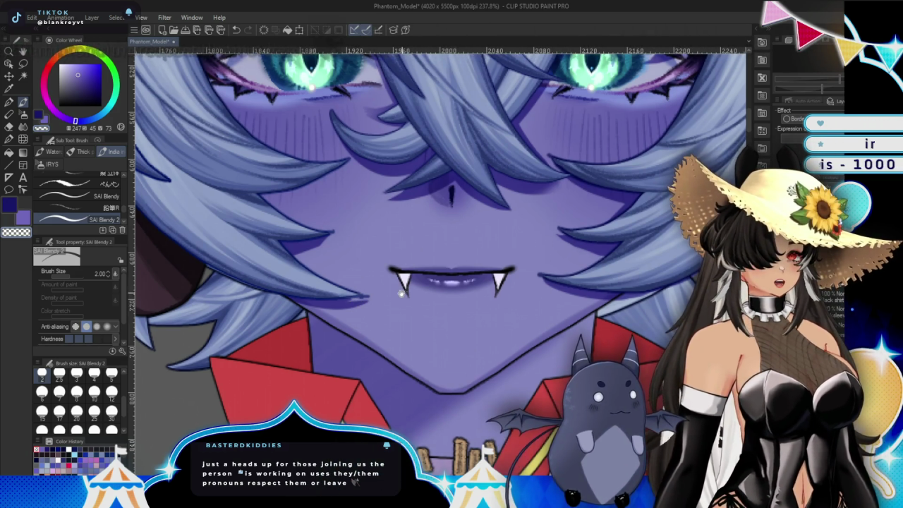
{"action": "scroll", "coordinate": [382, 353], "scroll_direction": "up", "scroll_amount": 2}
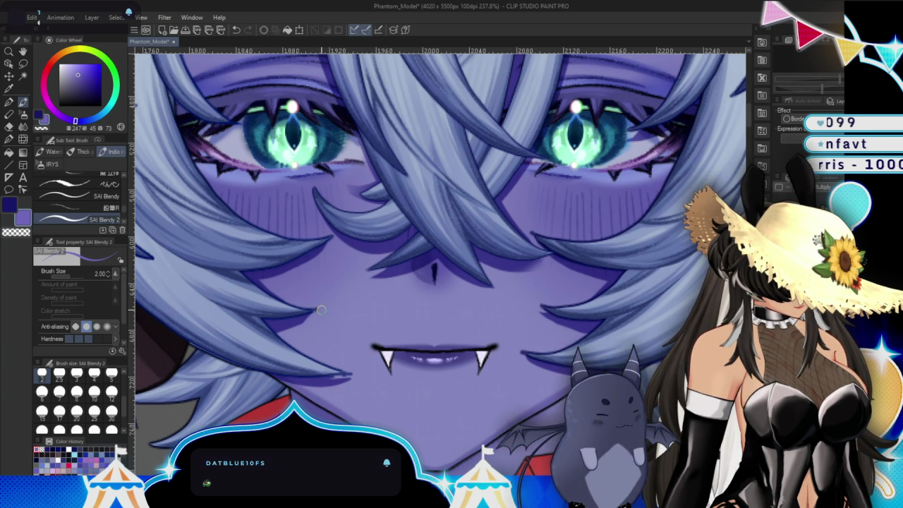
Shade two front hair strands above the eyes with darker purple, then zoom out.
{"action": "scroll", "coordinate": [321, 311], "scroll_direction": "up", "scroll_amount": 5}
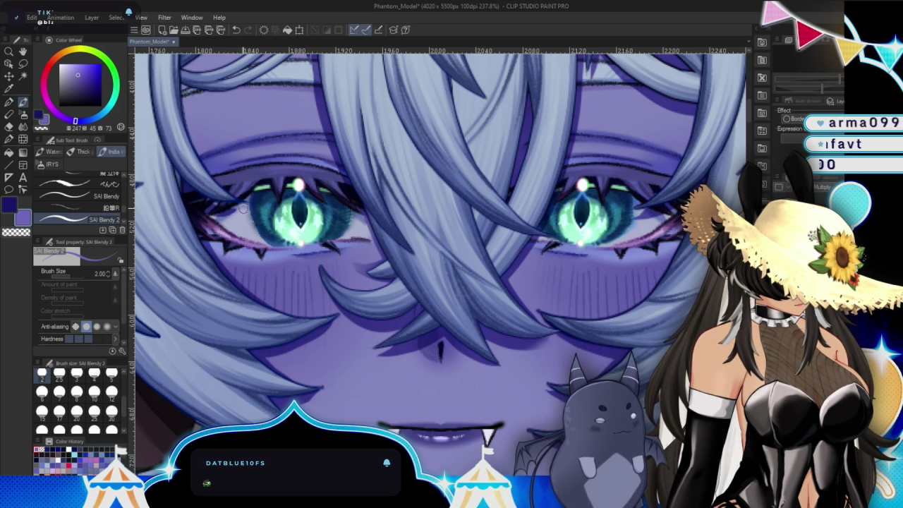
{"action": "scroll", "coordinate": [242, 209], "scroll_direction": "up", "scroll_amount": 5}
{"action": "scroll", "coordinate": [236, 255], "scroll_direction": "up", "scroll_amount": 5}
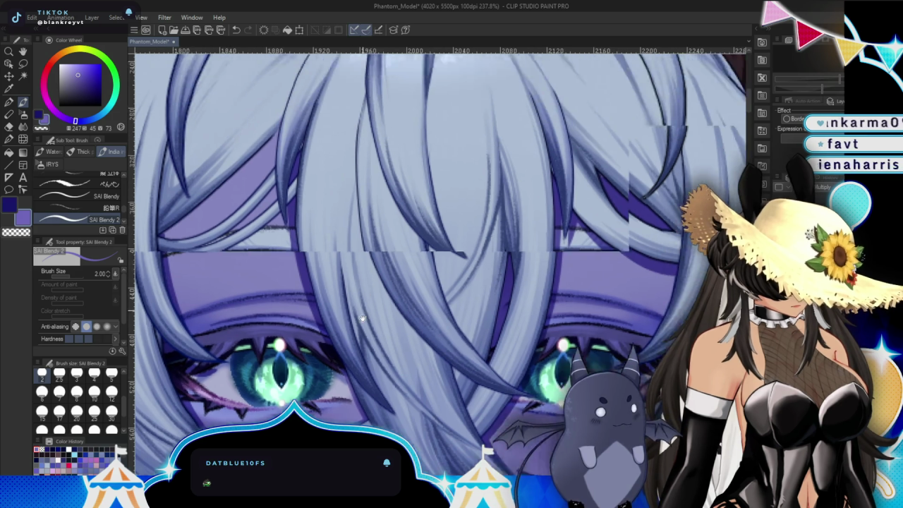
{"action": "scroll", "coordinate": [205, 247], "scroll_direction": "up", "scroll_amount": 2}
{"action": "left_click_drag", "start_coordinate": [268, 170], "coordinate": [200, 223]}
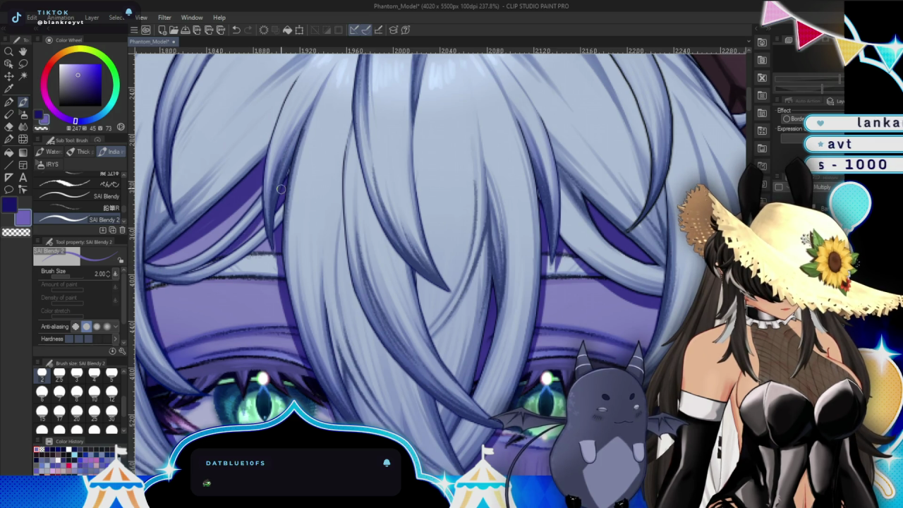
{"action": "left_click_drag", "start_coordinate": [157, 281], "coordinate": [290, 217]}
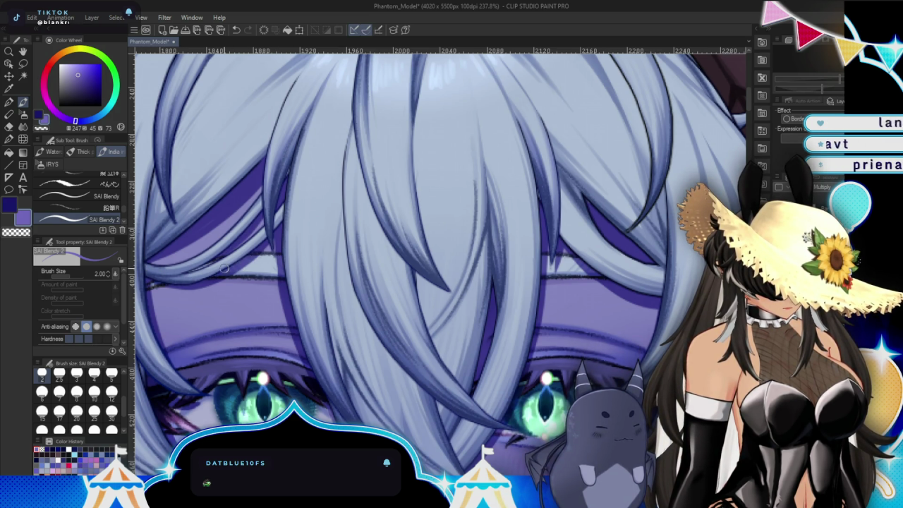
{"action": "scroll", "coordinate": [285, 288], "scroll_direction": "down", "scroll_amount": 1}
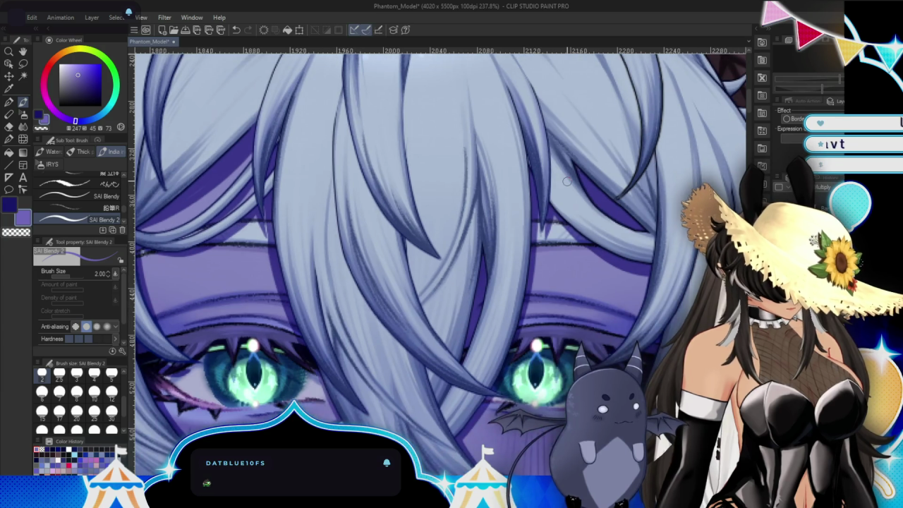
{"action": "scroll", "coordinate": [286, 288], "scroll_direction": "down", "scroll_amount": 1}
{"action": "scroll", "coordinate": [286, 288], "scroll_direction": "down", "scroll_amount": 2}
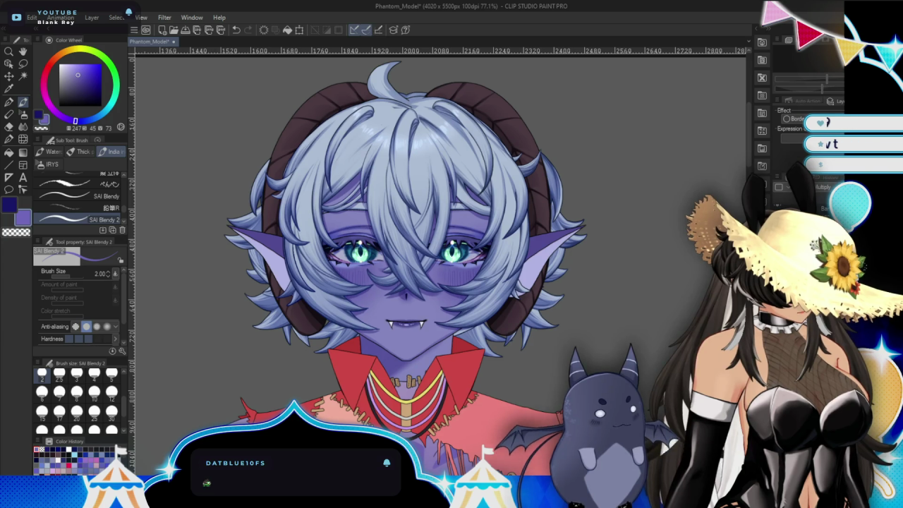
Hide the front hair layer and the facial features layer with Ctrl+H.
{"action": "scroll", "coordinate": [624, 350], "scroll_direction": "down", "scroll_amount": 3}
{"action": "scroll", "coordinate": [625, 350], "scroll_direction": "down", "scroll_amount": 1}
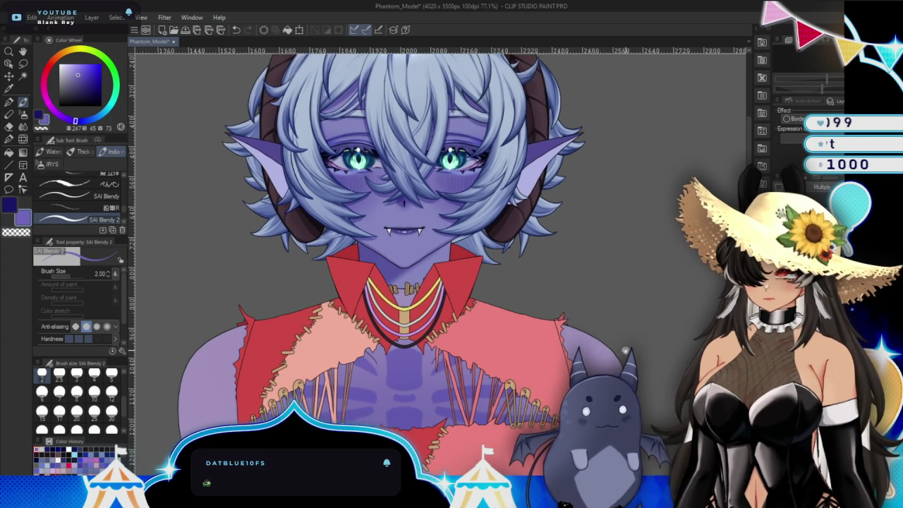
{"action": "scroll", "coordinate": [624, 350], "scroll_direction": "up", "scroll_amount": 2}
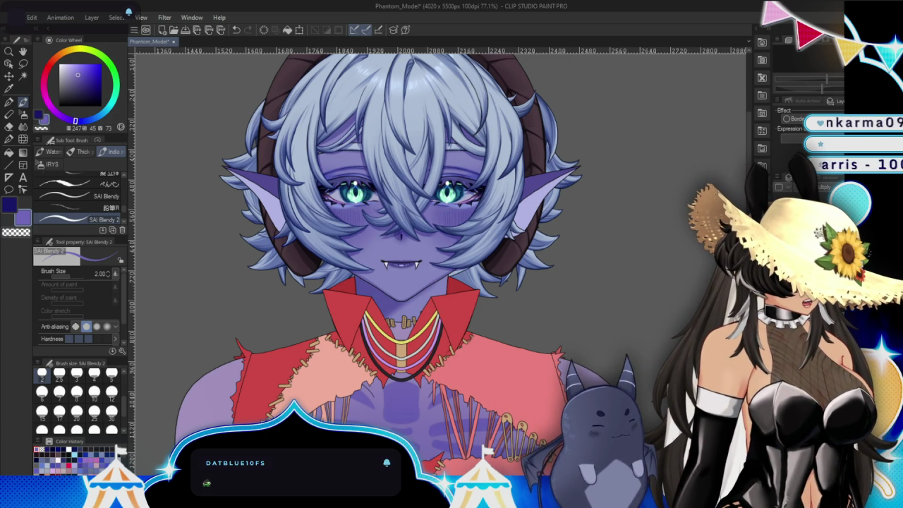
{"action": "key", "text": "ctrl+h"}
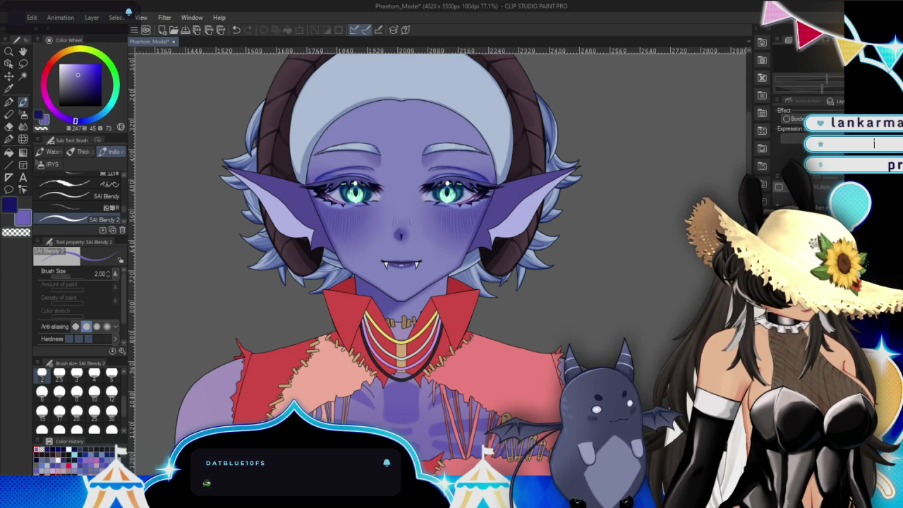
{"action": "key", "text": "ctrl+h"}
{"action": "key", "text": "ctrl+h"}
{"action": "key", "text": "ctrl+h"}
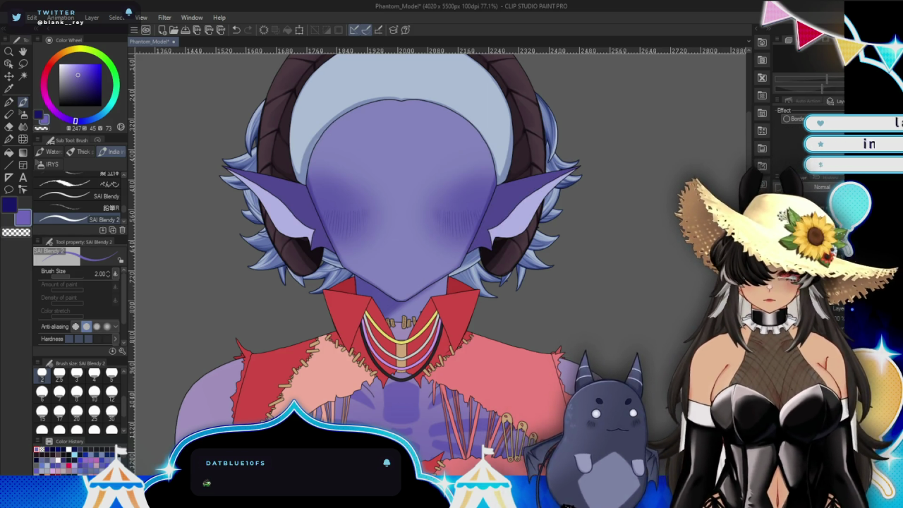
Hide the blush/shading layer, then the face base colour layer.
{"action": "key", "text": "ctrl+h"}
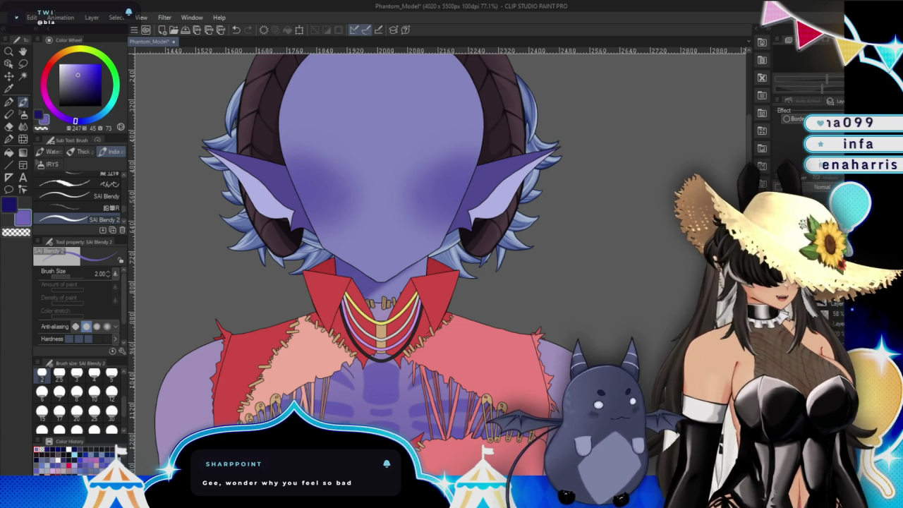
{"action": "key", "text": "ctrl+z"}
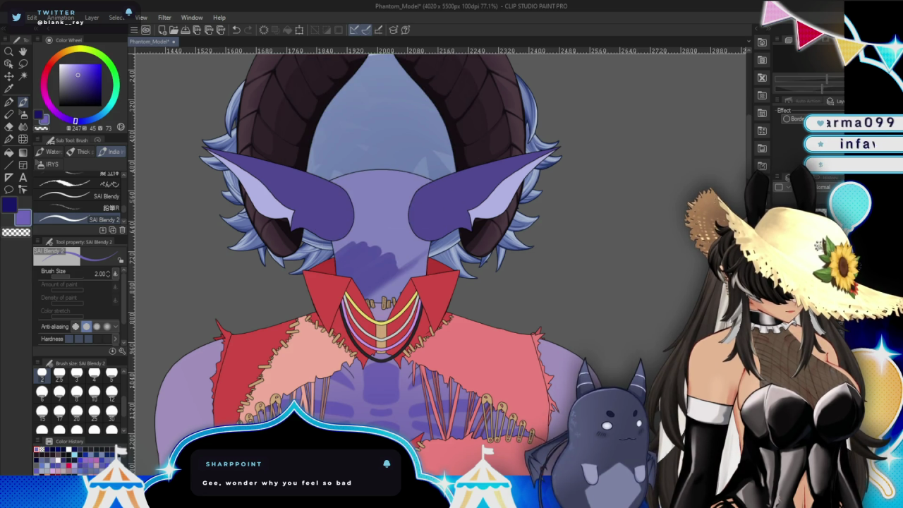
Inspect the ear layer's Border effect setting and zoom in on the right ear.
{"action": "left_click", "coordinate": [787, 119]}
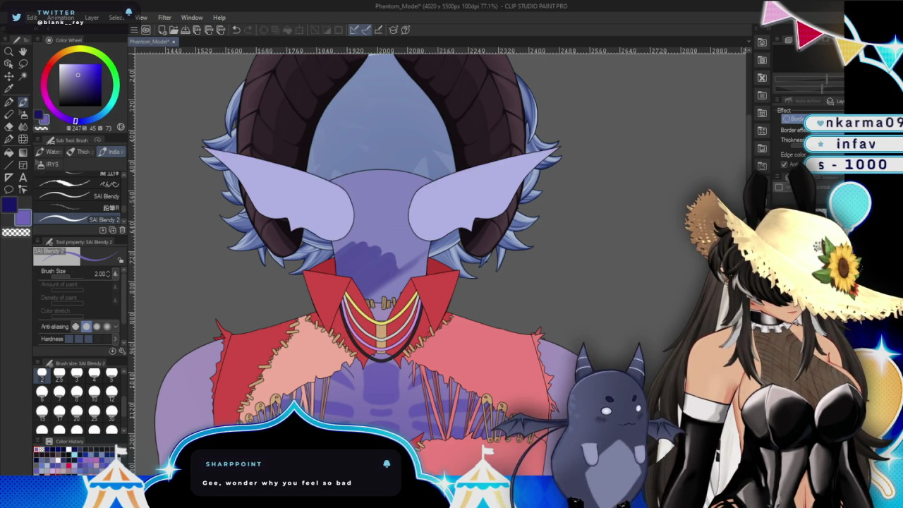
{"action": "left_click_drag", "start_coordinate": [632, 375], "coordinate": [580, 374]}
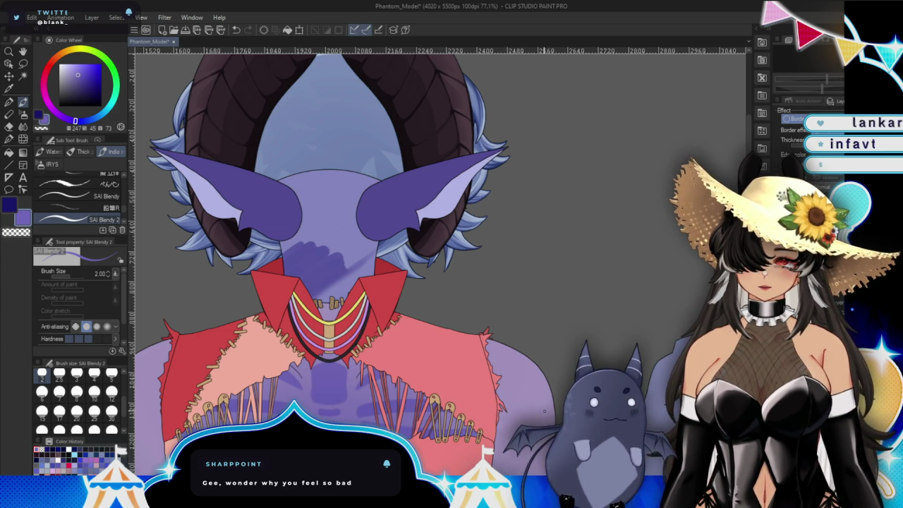
{"action": "mouse_move", "coordinate": [812, 80]}
{"action": "left_mouse_down"}
{"action": "mouse_move", "coordinate": [840, 83]}
{"action": "mouse_move", "coordinate": [822, 83]}
{"action": "left_mouse_up"}
{"action": "scroll", "coordinate": [539, 323], "scroll_direction": "up", "scroll_amount": 3}
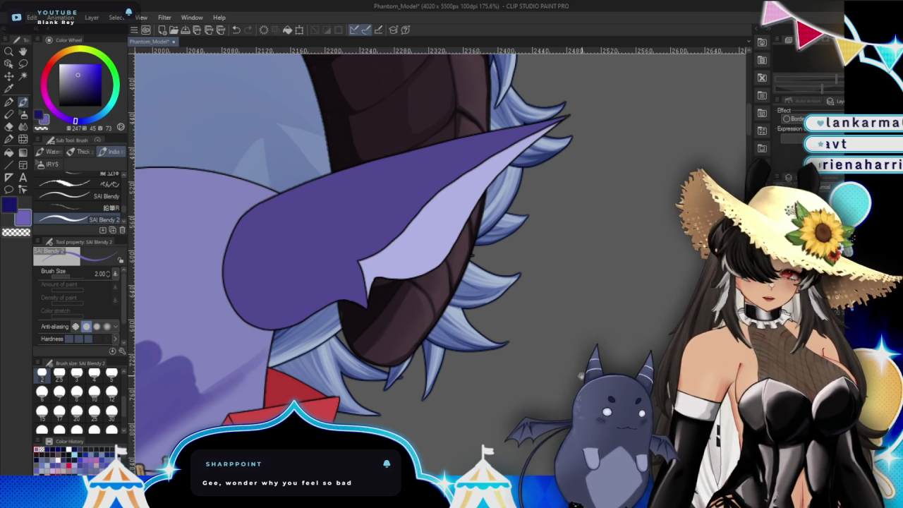
Zoom to 308% and rotate the canvas so the ear points upper right.
{"action": "left_click_drag", "start_coordinate": [578, 376], "coordinate": [566, 356]}
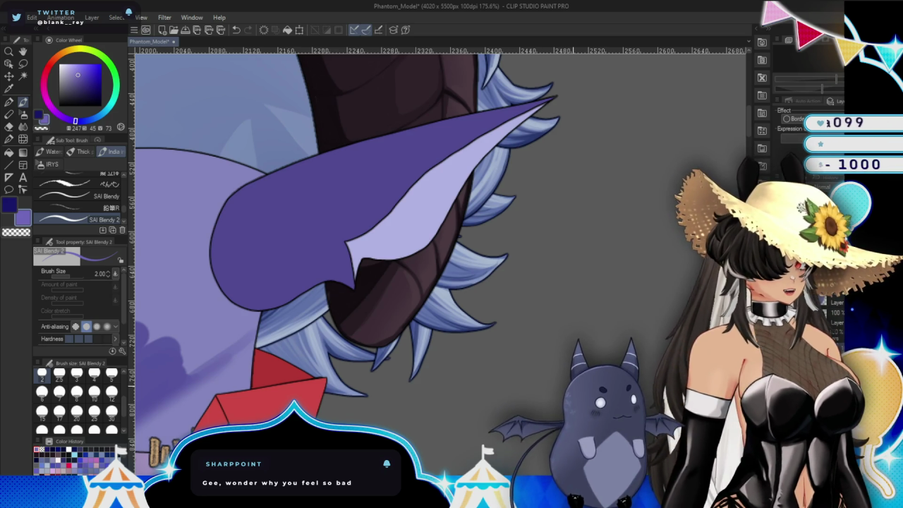
{"action": "scroll", "coordinate": [495, 324], "scroll_direction": "up", "scroll_amount": 3}
{"action": "scroll", "coordinate": [495, 324], "scroll_direction": "up", "scroll_amount": 2}
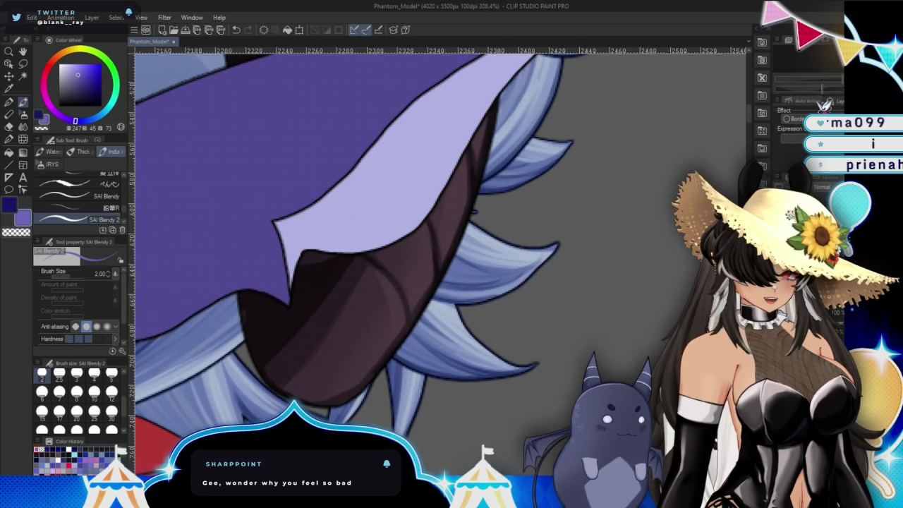
{"action": "left_click_drag", "start_coordinate": [494, 325], "coordinate": [501, 320]}
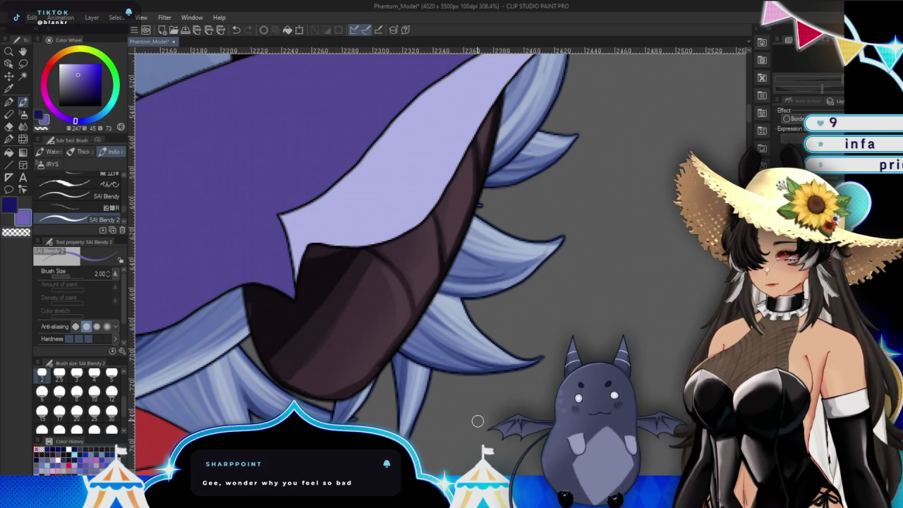
{"action": "mouse_move", "coordinate": [513, 357]}
{"action": "left_mouse_down"}
{"action": "mouse_move", "coordinate": [596, 338]}
{"action": "mouse_move", "coordinate": [599, 404]}
{"action": "left_mouse_up"}
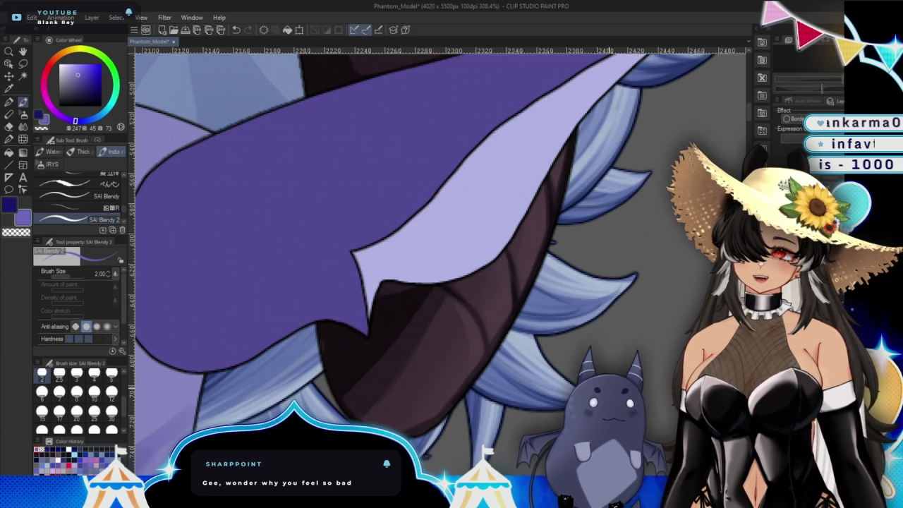
{"action": "left_click_drag", "start_coordinate": [621, 306], "coordinate": [486, 371]}
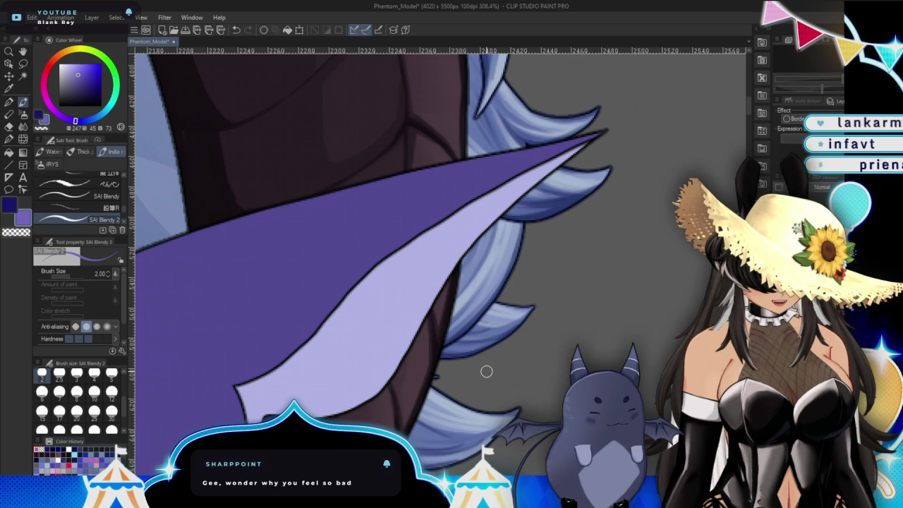
{"action": "scroll", "coordinate": [528, 312], "scroll_direction": "down", "scroll_amount": 1}
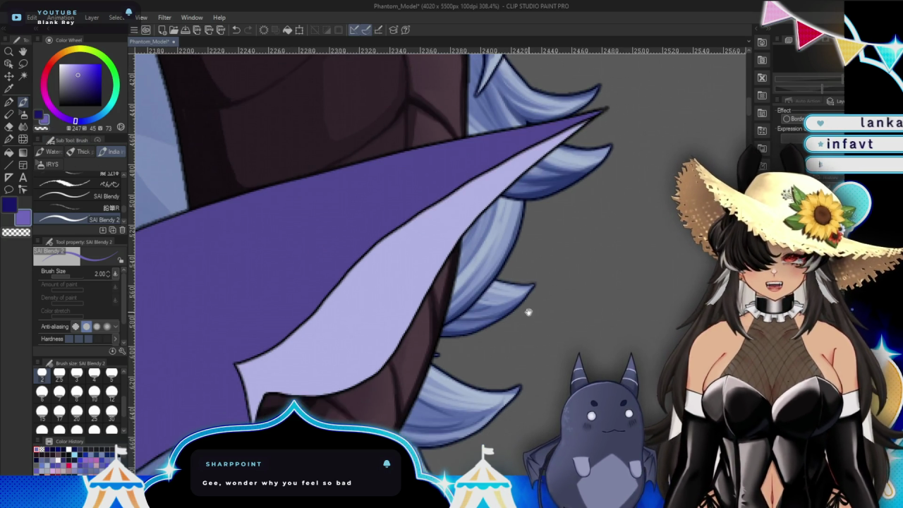
Pick a slightly deeper purple on the Color Wheel and set brush size 1.5.
{"action": "left_click", "coordinate": [518, 218], "text": "alt"}
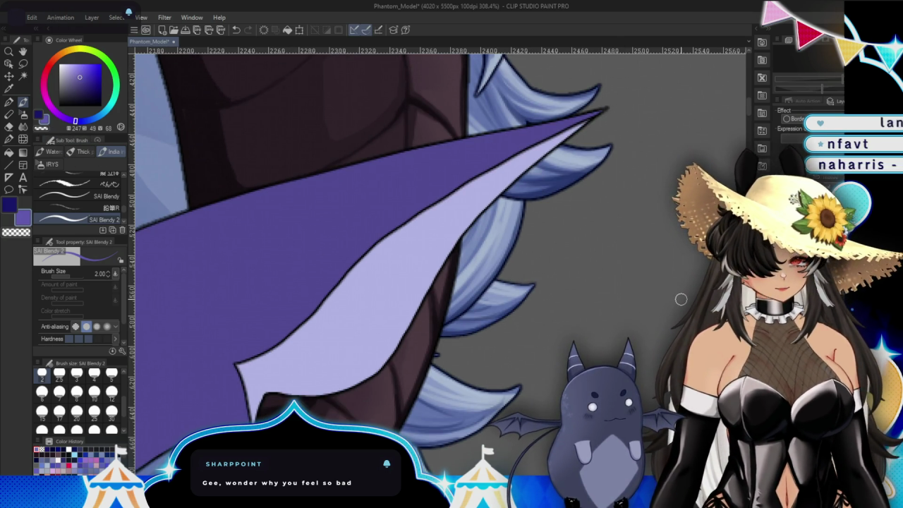
{"action": "mouse_move", "coordinate": [513, 374]}
{"action": "left_mouse_down"}
{"action": "mouse_move", "coordinate": [552, 331]}
{"action": "mouse_move", "coordinate": [513, 372]}
{"action": "left_mouse_up"}
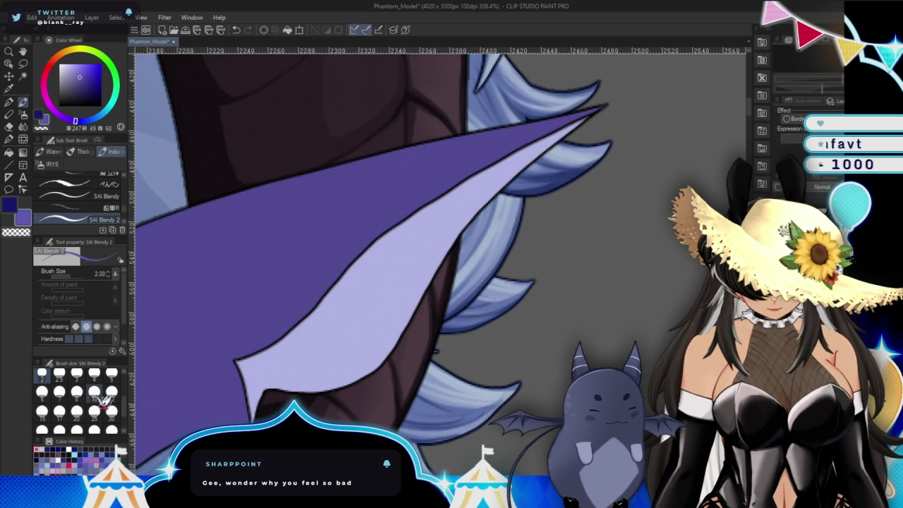
{"action": "scroll", "coordinate": [105, 399], "scroll_direction": "up", "scroll_amount": 3}
{"action": "left_click", "coordinate": [94, 375]}
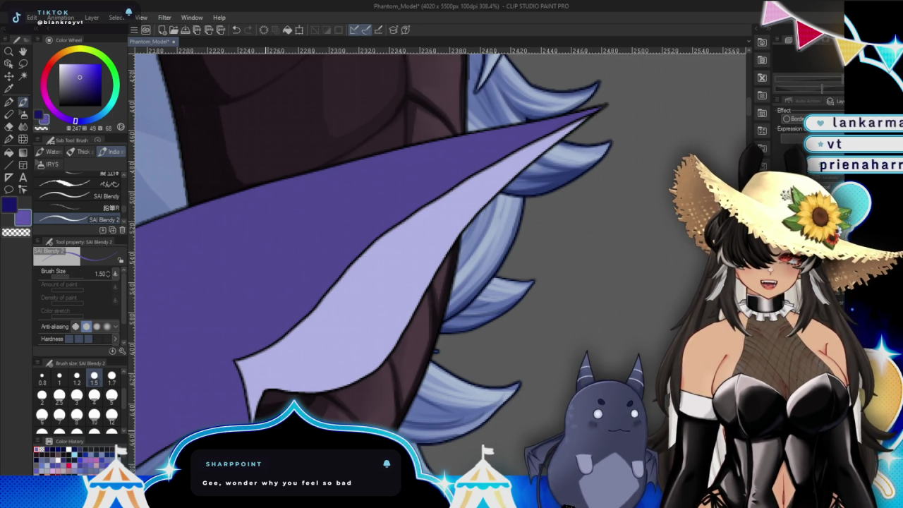
Paint dark purple shading along the ear's inner, upper and lower-left edges at size 1.5.
{"action": "left_click_drag", "start_coordinate": [273, 334], "coordinate": [239, 357]}
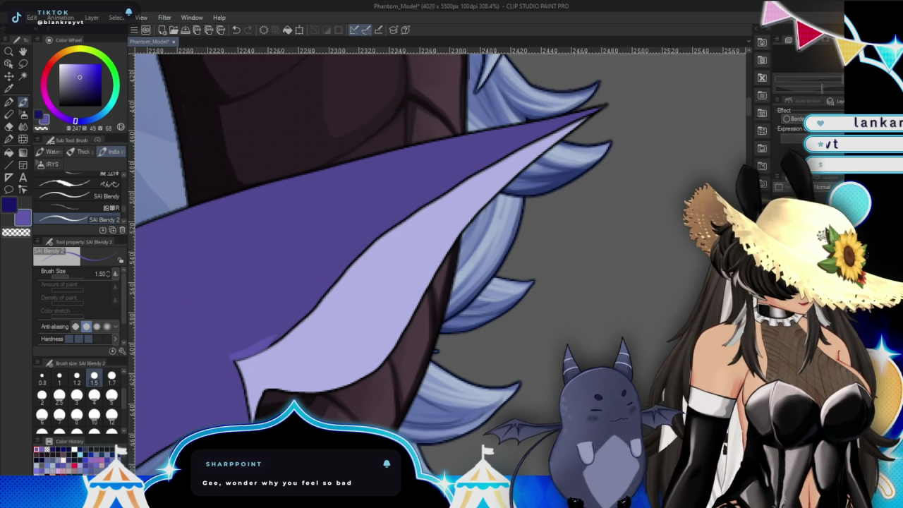
{"action": "left_click_drag", "start_coordinate": [484, 330], "coordinate": [462, 323]}
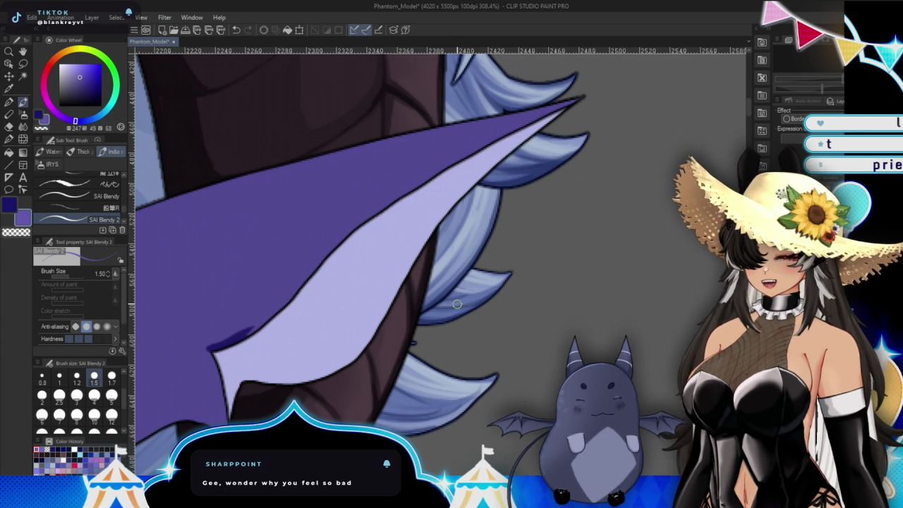
{"action": "mouse_move", "coordinate": [286, 300]}
{"action": "left_mouse_down"}
{"action": "mouse_move", "coordinate": [240, 333]}
{"action": "mouse_move", "coordinate": [293, 293]}
{"action": "left_mouse_up"}
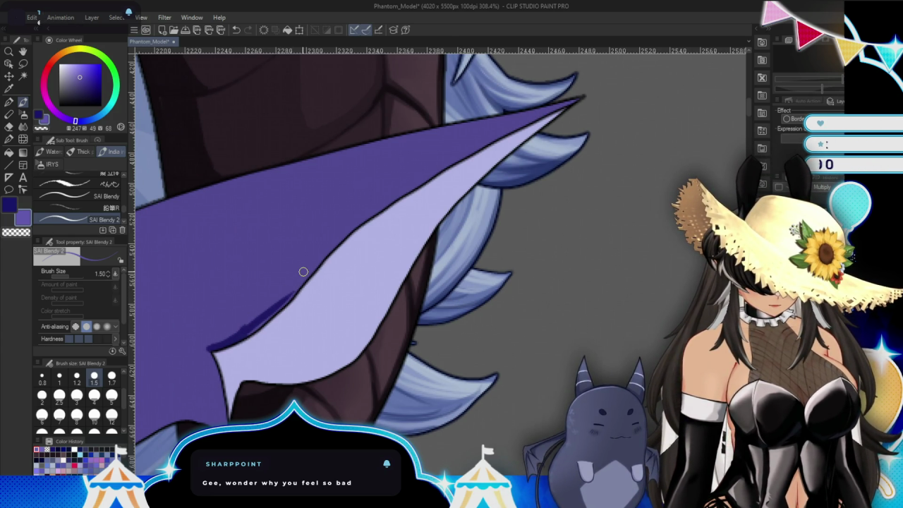
{"action": "left_click", "coordinate": [265, 30]}
{"action": "left_click_drag", "start_coordinate": [486, 335], "coordinate": [507, 296]}
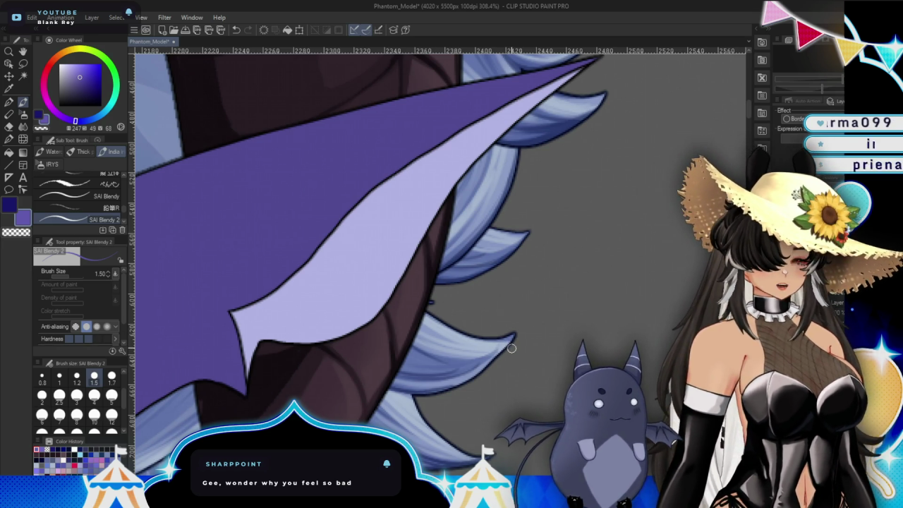
{"action": "mouse_move", "coordinate": [511, 346]}
{"action": "left_mouse_down"}
{"action": "mouse_move", "coordinate": [512, 383]}
{"action": "mouse_move", "coordinate": [497, 399]}
{"action": "left_mouse_up"}
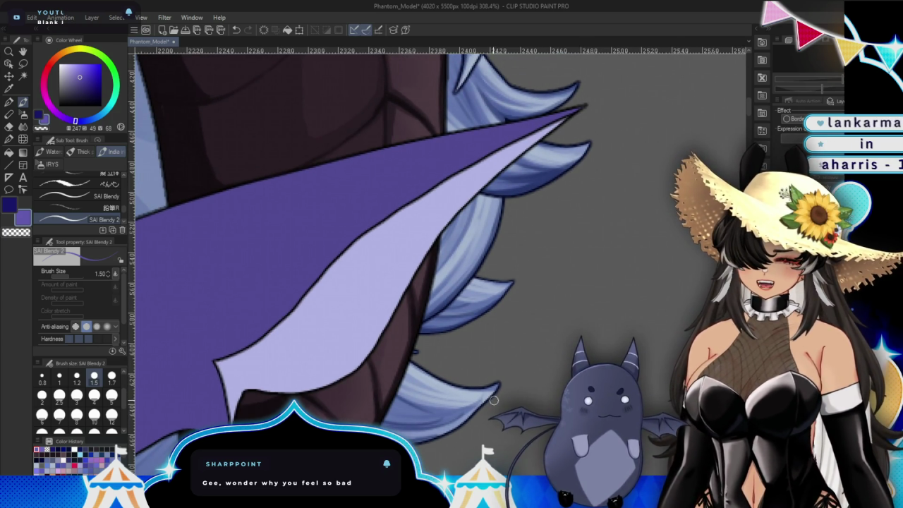
{"action": "left_click_drag", "start_coordinate": [212, 358], "coordinate": [239, 337]}
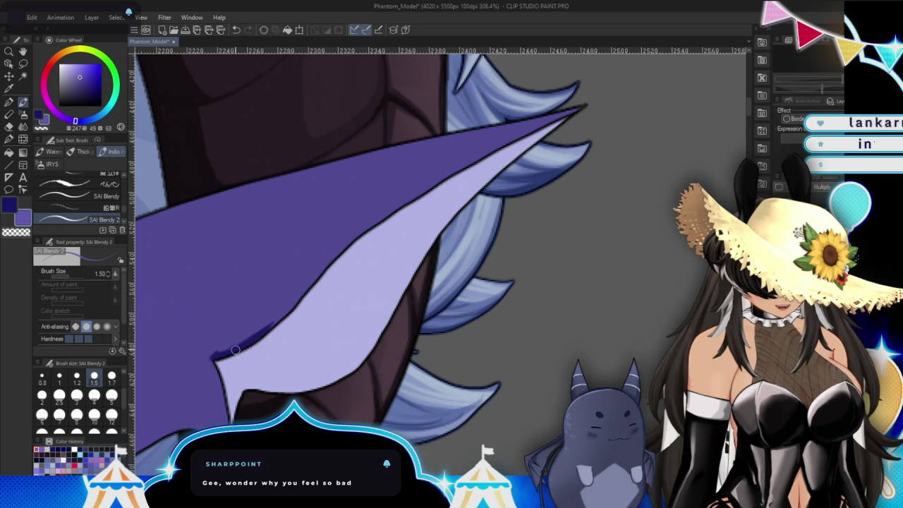
{"action": "left_click_drag", "start_coordinate": [311, 281], "coordinate": [460, 168]}
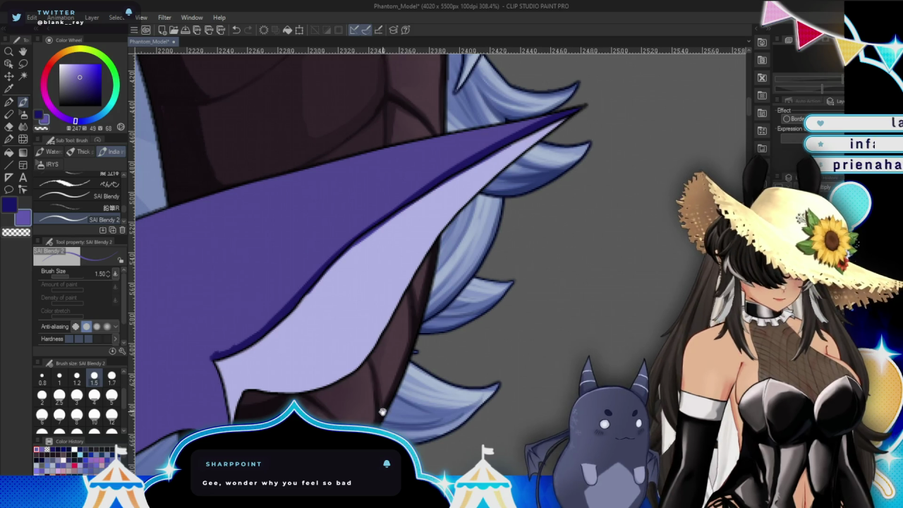
{"action": "left_click_drag", "start_coordinate": [381, 412], "coordinate": [486, 299]}
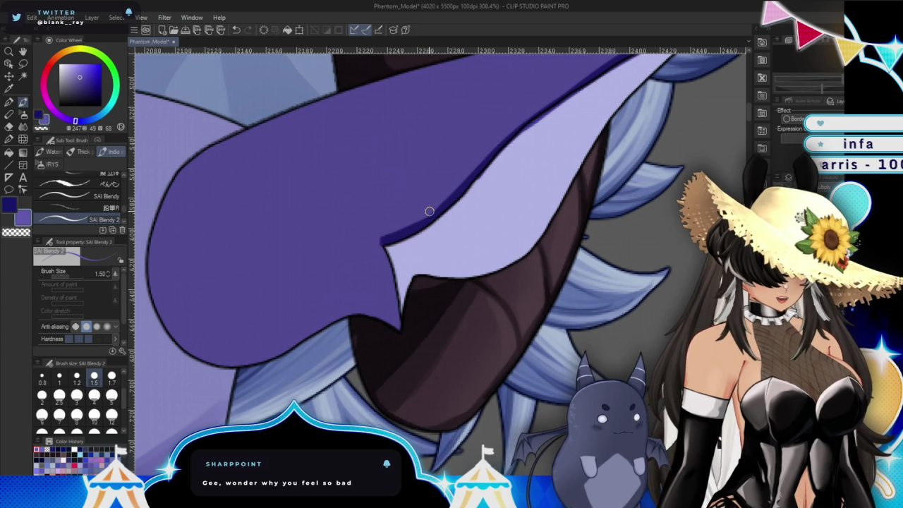
{"action": "mouse_move", "coordinate": [380, 242]}
{"action": "left_mouse_down"}
{"action": "mouse_move", "coordinate": [397, 319]}
{"action": "mouse_move", "coordinate": [310, 319]}
{"action": "left_mouse_up"}
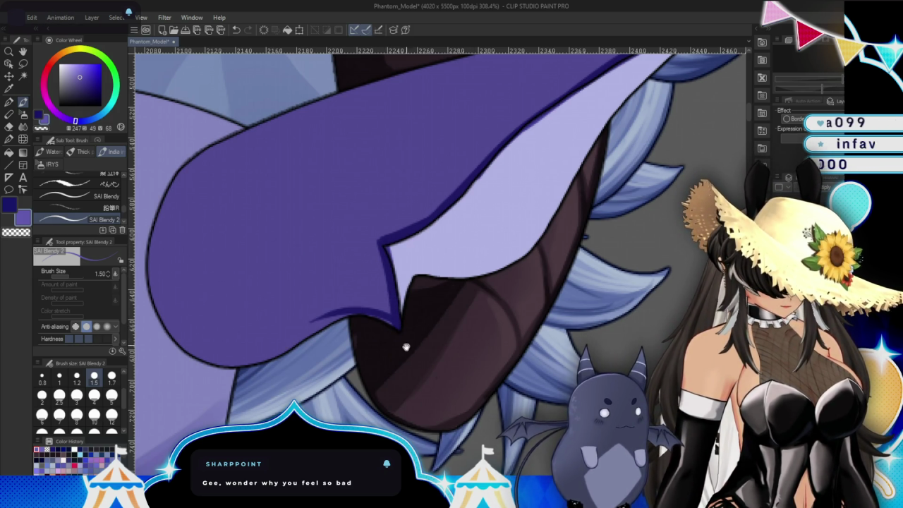
At brush size 1.7, shade the ear's lower, left and upper edges and ink the inner notch.
{"action": "left_click_drag", "start_coordinate": [406, 346], "coordinate": [546, 320]}
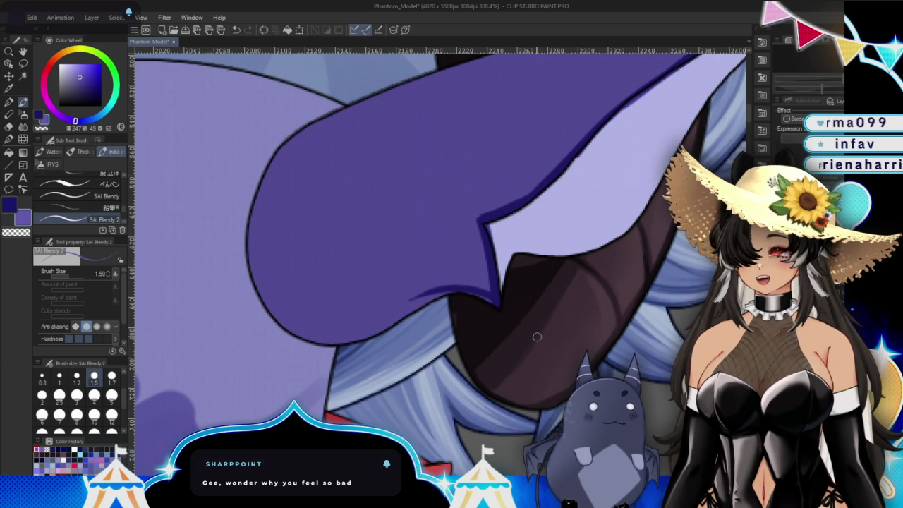
{"action": "left_click_drag", "start_coordinate": [488, 286], "coordinate": [374, 331]}
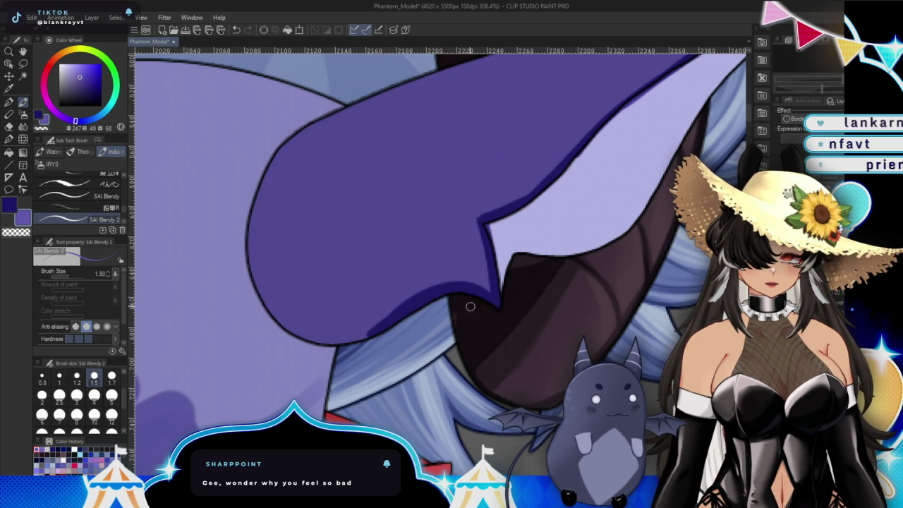
{"action": "left_click_drag", "start_coordinate": [470, 340], "coordinate": [441, 384]}
{"action": "left_click_drag", "start_coordinate": [374, 358], "coordinate": [282, 166]}
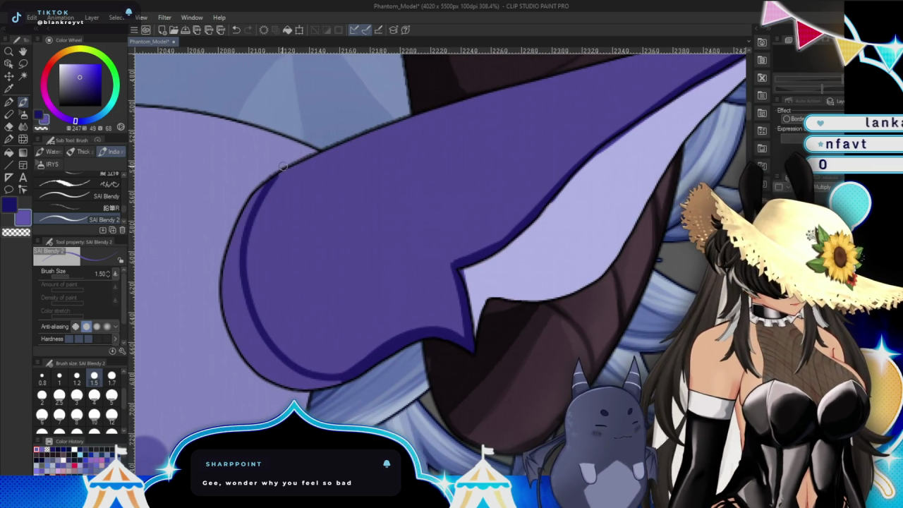
{"action": "left_click", "coordinate": [111, 376]}
{"action": "left_click_drag", "start_coordinate": [235, 289], "coordinate": [252, 198]}
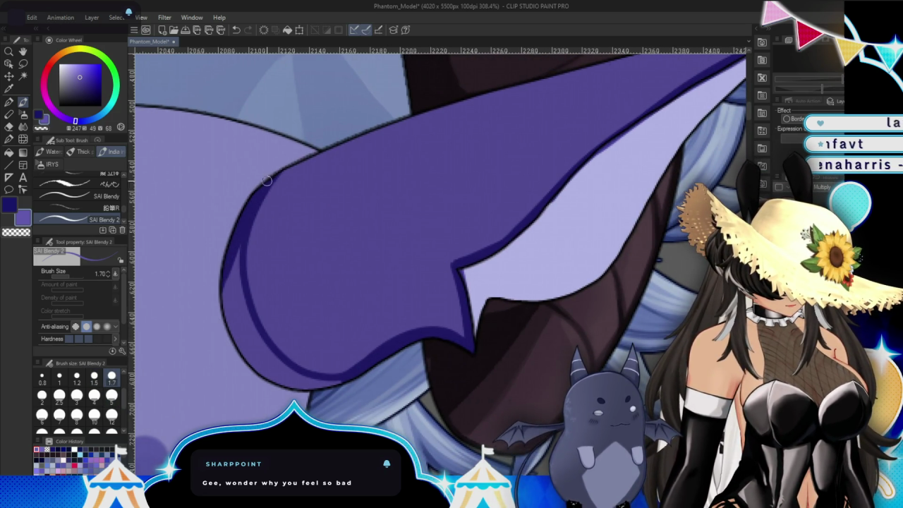
{"action": "left_click_drag", "start_coordinate": [233, 248], "coordinate": [244, 353]}
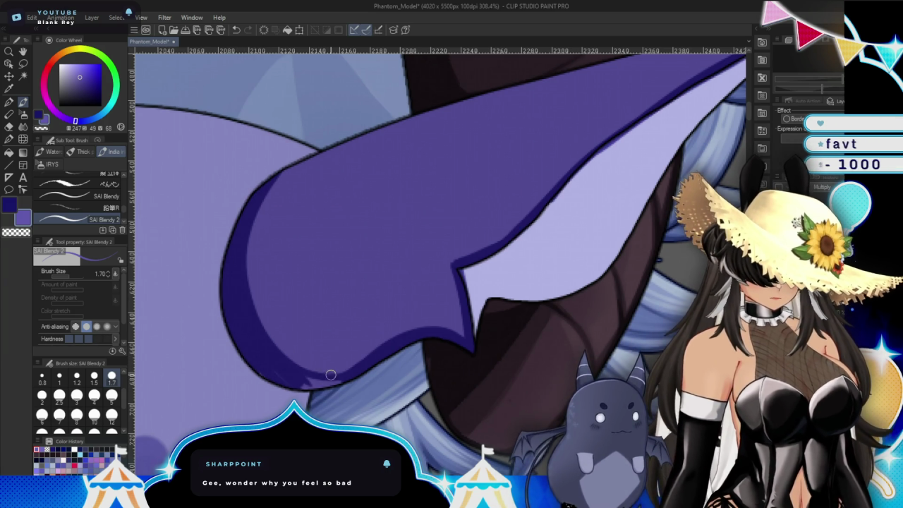
{"action": "left_click_drag", "start_coordinate": [334, 377], "coordinate": [307, 380]}
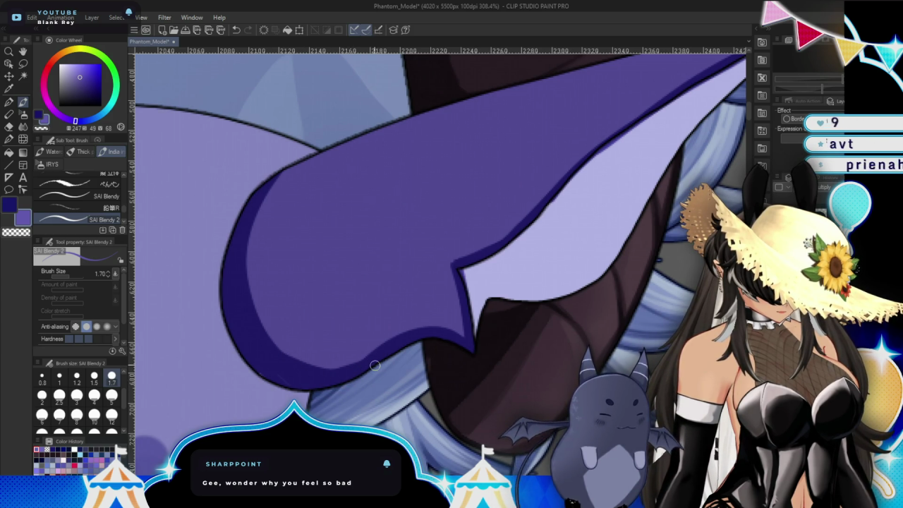
{"action": "left_click_drag", "start_coordinate": [255, 227], "coordinate": [351, 139]}
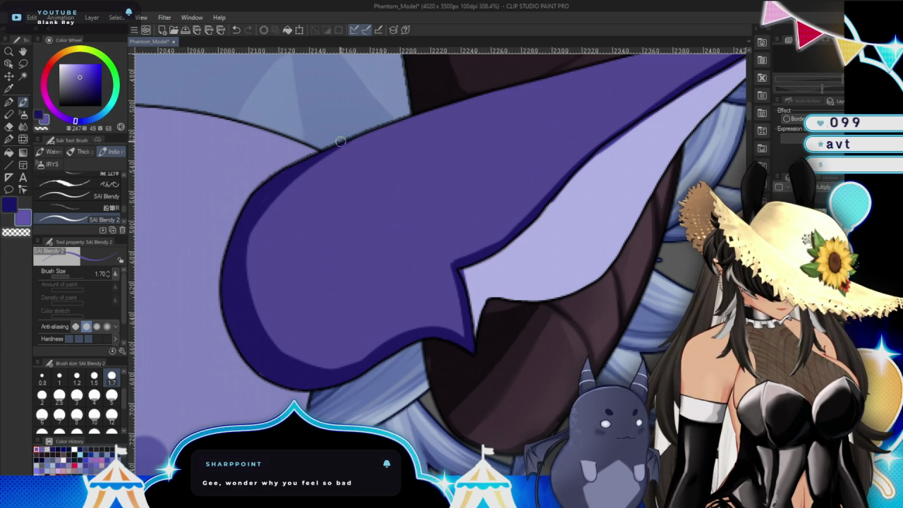
{"action": "left_click_drag", "start_coordinate": [546, 67], "coordinate": [228, 209]}
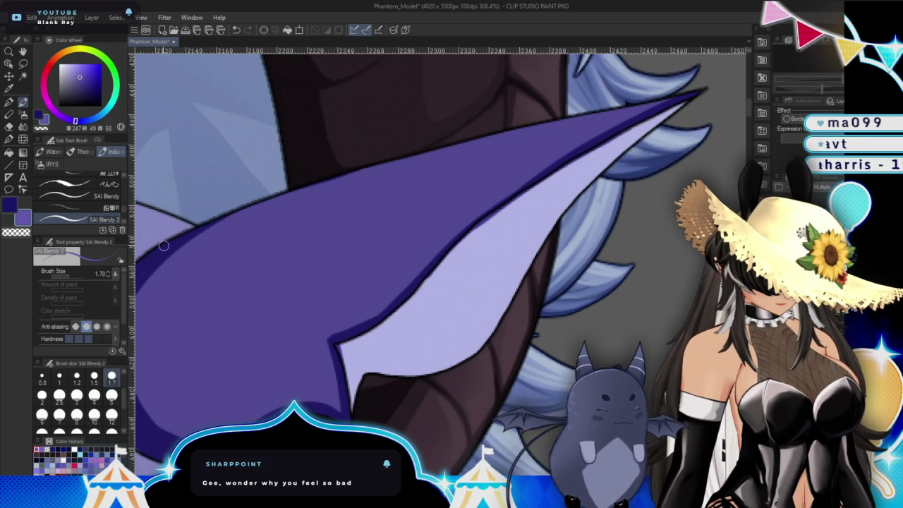
{"action": "mouse_move", "coordinate": [546, 125]}
{"action": "left_mouse_down"}
{"action": "mouse_move", "coordinate": [386, 154]}
{"action": "mouse_move", "coordinate": [517, 188]}
{"action": "left_mouse_up"}
{"action": "left_click_drag", "start_coordinate": [411, 272], "coordinate": [368, 170]}
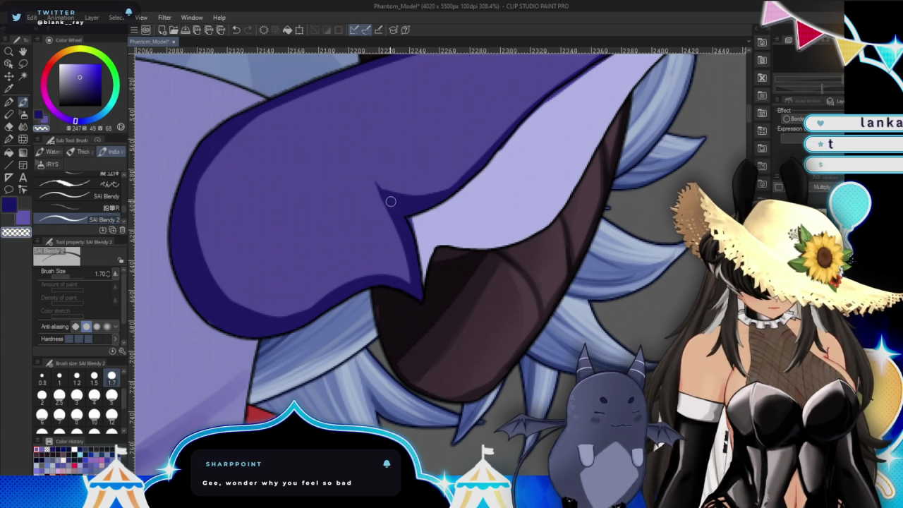
Blur the notch edge into the light purple with Blend > Blur, then zoom out.
{"action": "left_click", "coordinate": [24, 128]}
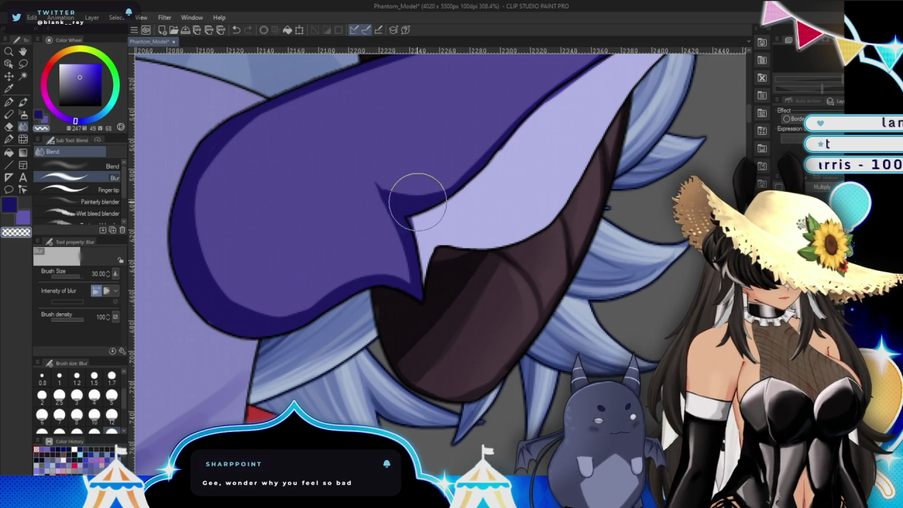
{"action": "left_click_drag", "start_coordinate": [387, 177], "coordinate": [449, 179]}
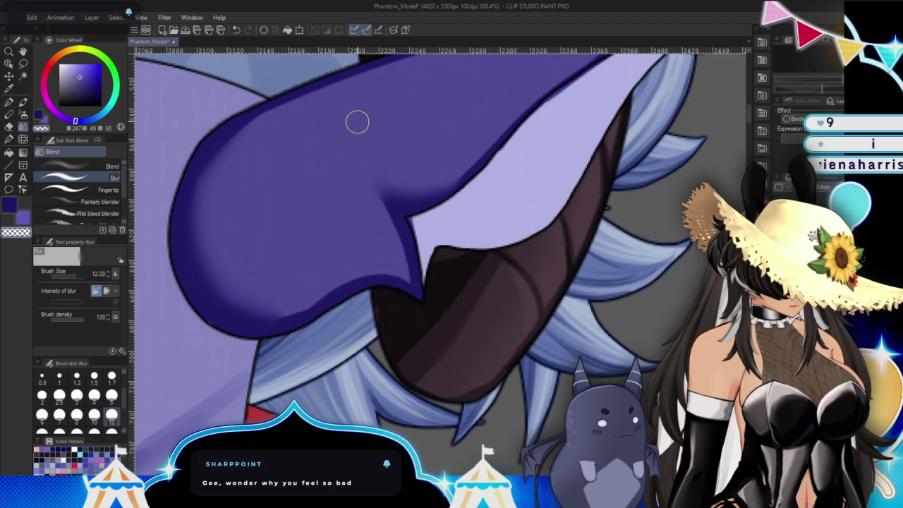
{"action": "scroll", "coordinate": [486, 223], "scroll_direction": "down", "scroll_amount": 2}
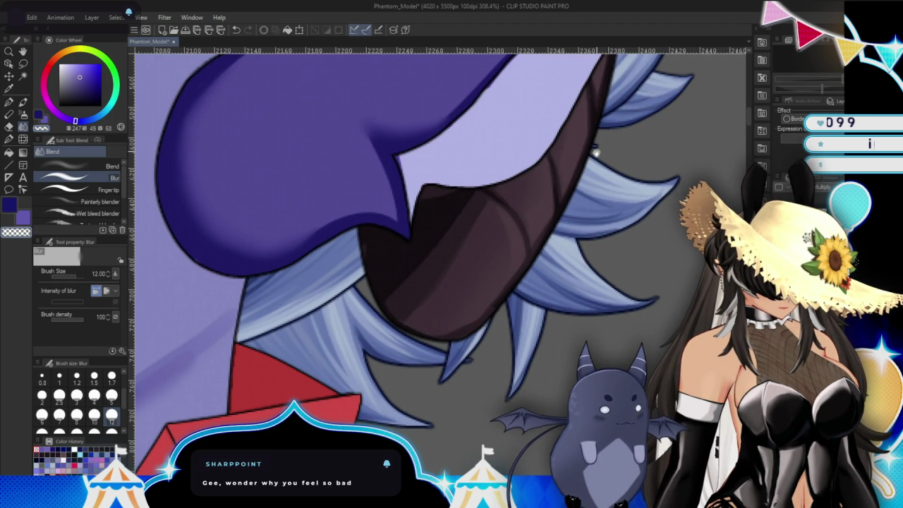
{"action": "scroll", "coordinate": [595, 152], "scroll_direction": "down", "scroll_amount": 3}
{"action": "scroll", "coordinate": [438, 261], "scroll_direction": "down", "scroll_amount": 5}
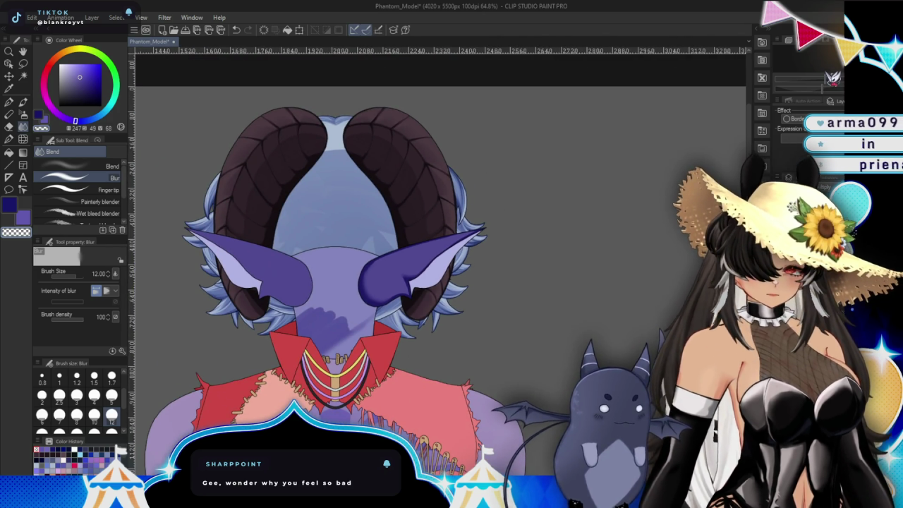
{"action": "scroll", "coordinate": [338, 268], "scroll_direction": "up", "scroll_amount": 1}
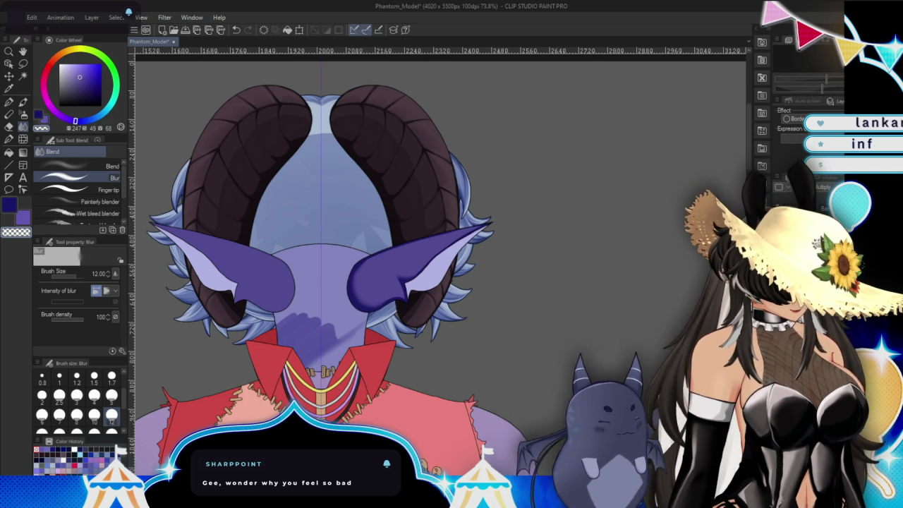
Lasso-select around both ears, flip the selection horizontally, then deselect and zoom in on the right ear.
{"action": "key", "text": "l"}
{"action": "left_click_drag", "start_coordinate": [201, 147], "coordinate": [561, 147]}
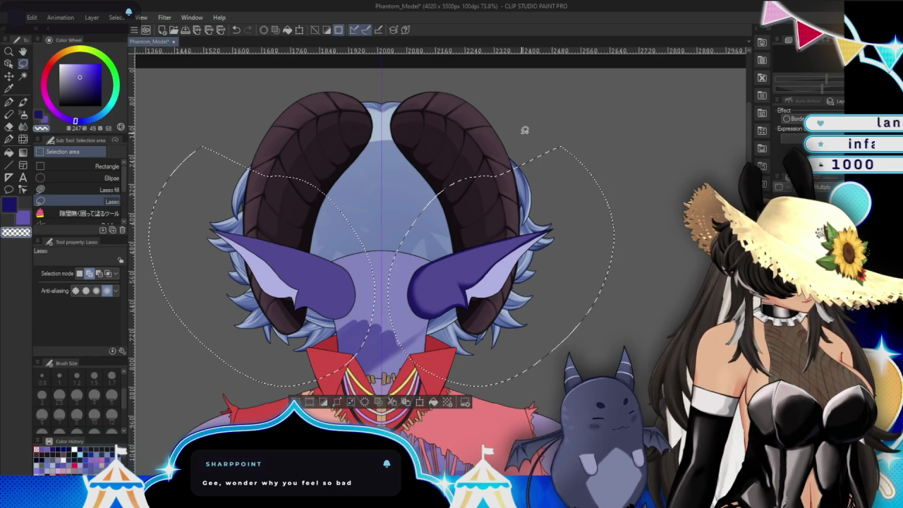
{"action": "scroll", "coordinate": [525, 130], "scroll_direction": "up", "scroll_amount": 1}
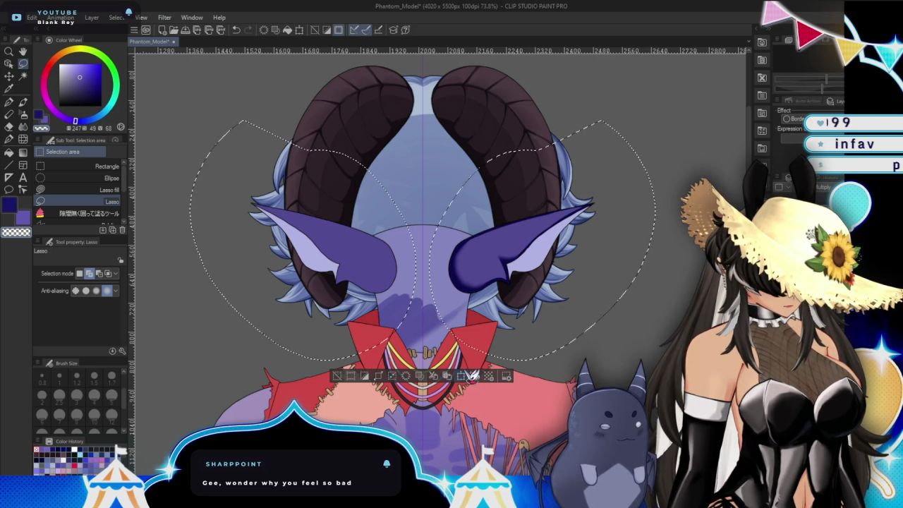
{"action": "left_click", "coordinate": [473, 375]}
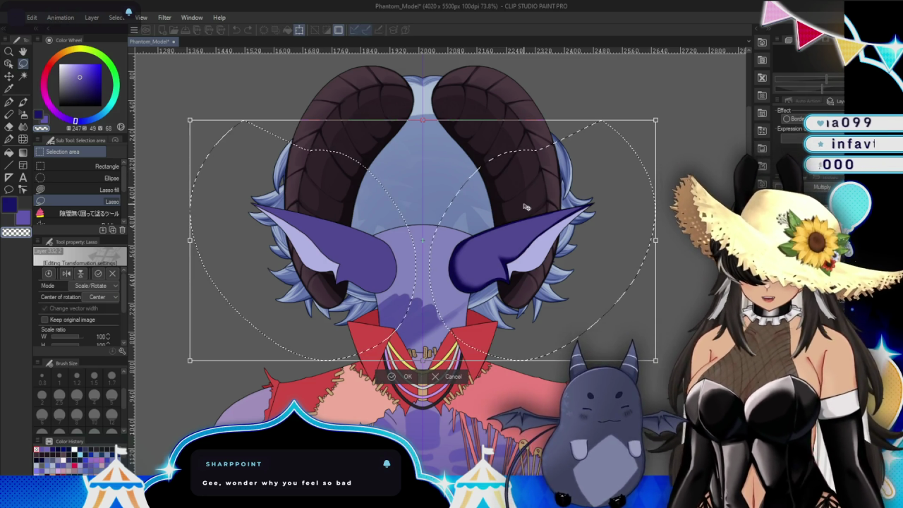
{"action": "left_click", "coordinate": [69, 273]}
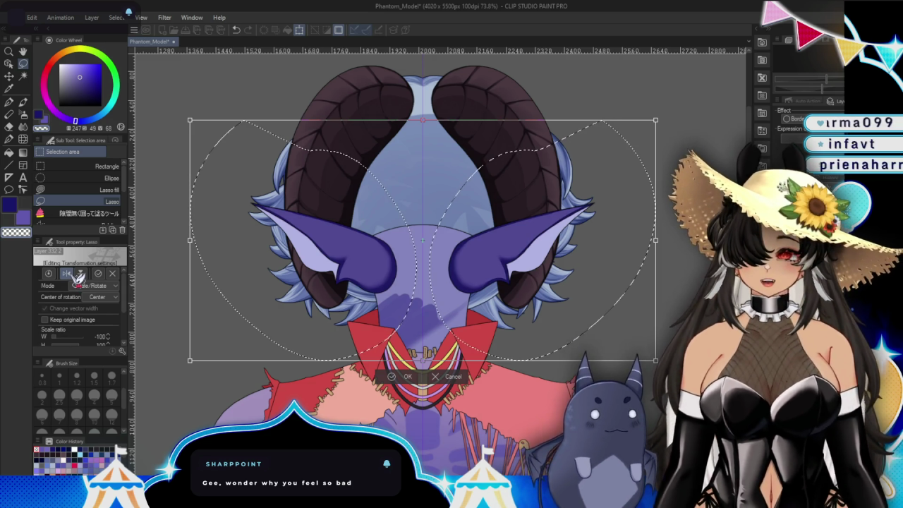
{"action": "left_click", "coordinate": [408, 376]}
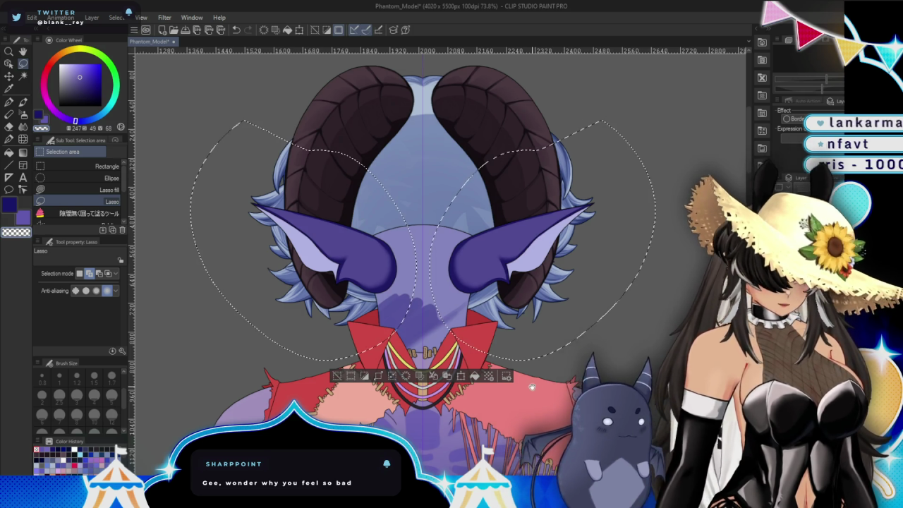
{"action": "left_click_drag", "start_coordinate": [532, 387], "coordinate": [508, 390]}
{"action": "left_click_drag", "start_coordinate": [317, 337], "coordinate": [293, 341]}
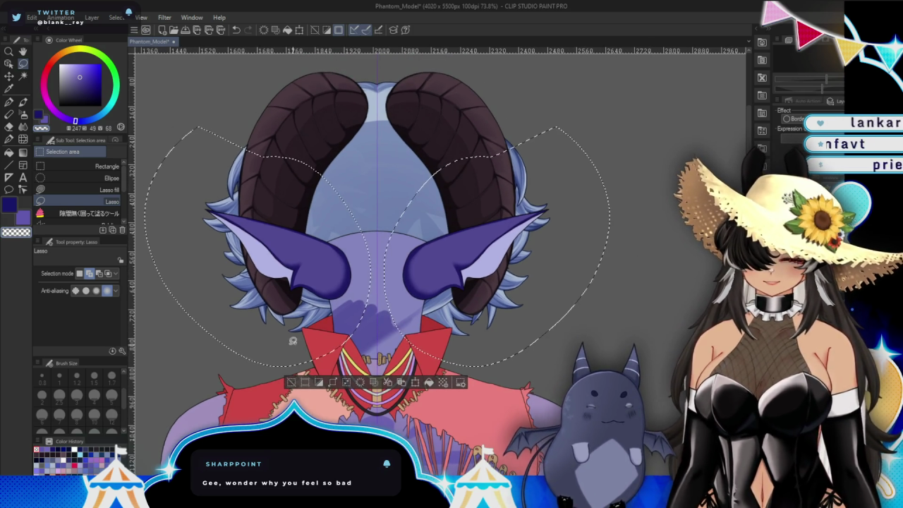
{"action": "key", "text": "ctrl+d"}
{"action": "scroll", "coordinate": [445, 272], "scroll_direction": "up", "scroll_amount": 4}
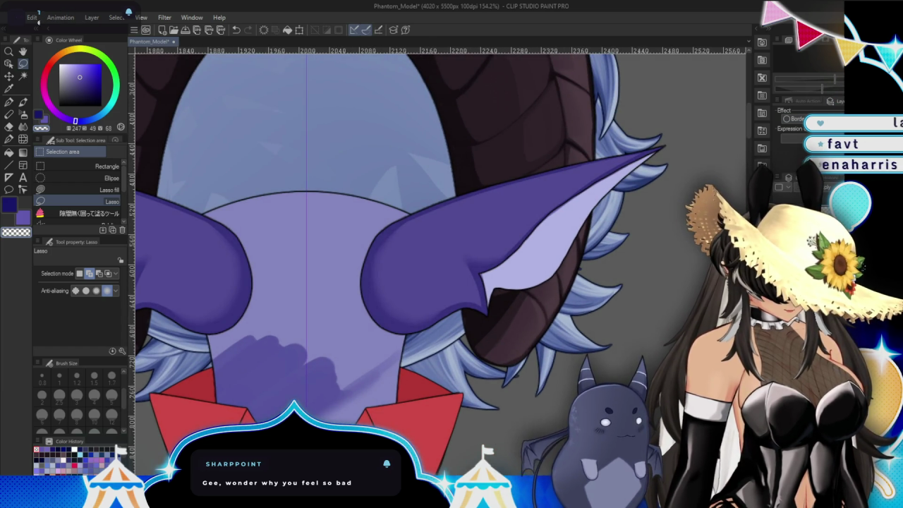
{"action": "left_click_drag", "start_coordinate": [423, 282], "coordinate": [360, 294]}
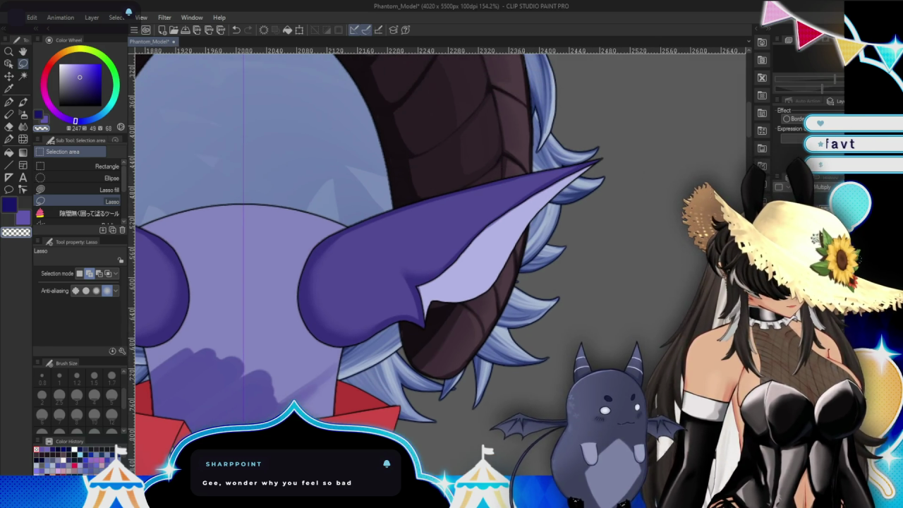
{"action": "scroll", "coordinate": [492, 359], "scroll_direction": "up", "scroll_amount": 2}
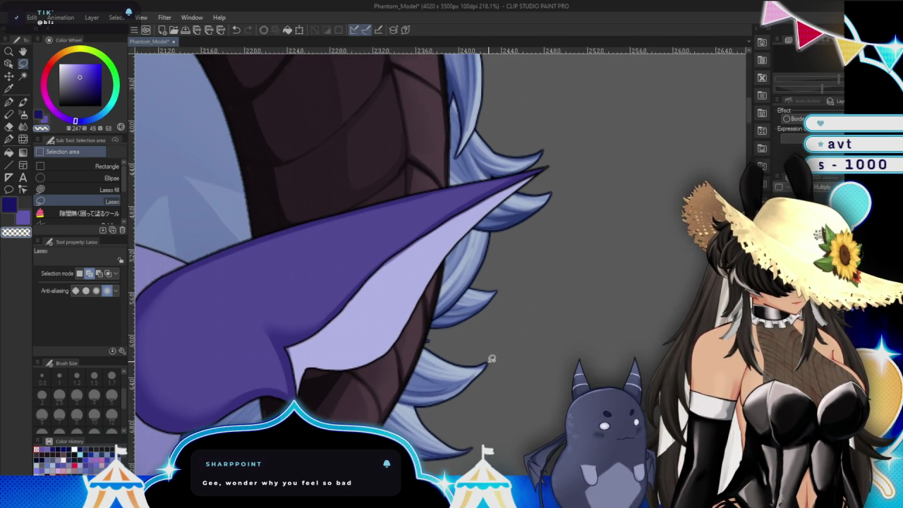
{"action": "left_click", "coordinate": [24, 103]}
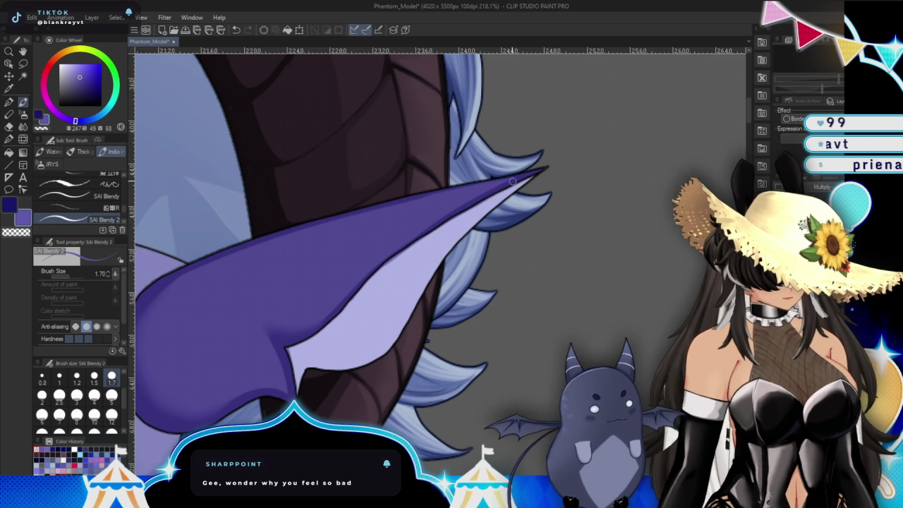
{"action": "left_click", "coordinate": [23, 115]}
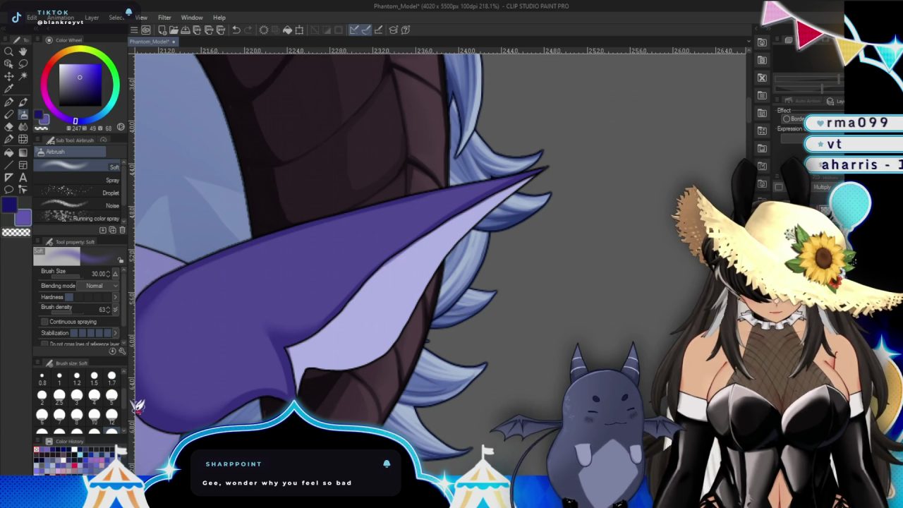
{"action": "scroll", "coordinate": [120, 413], "scroll_direction": "down", "scroll_amount": 1}
{"action": "left_click", "coordinate": [111, 426]}
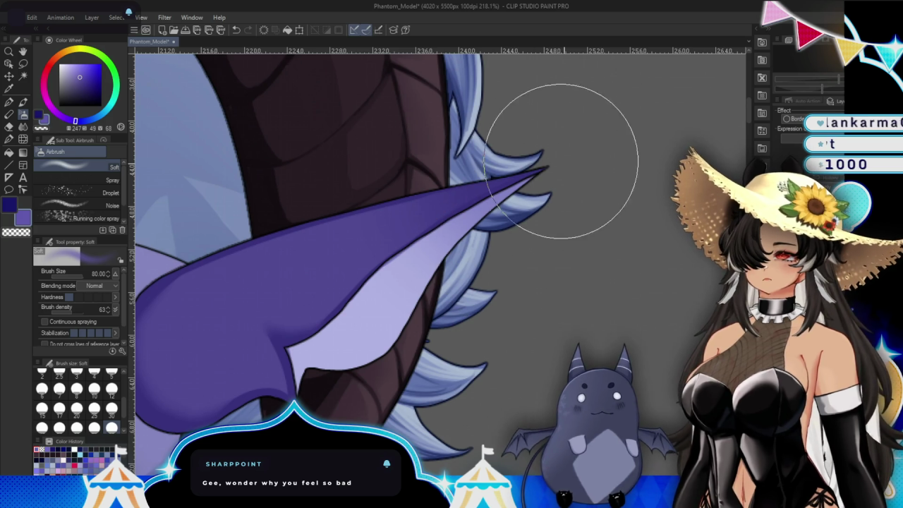
{"action": "left_click_drag", "start_coordinate": [494, 302], "coordinate": [560, 267]}
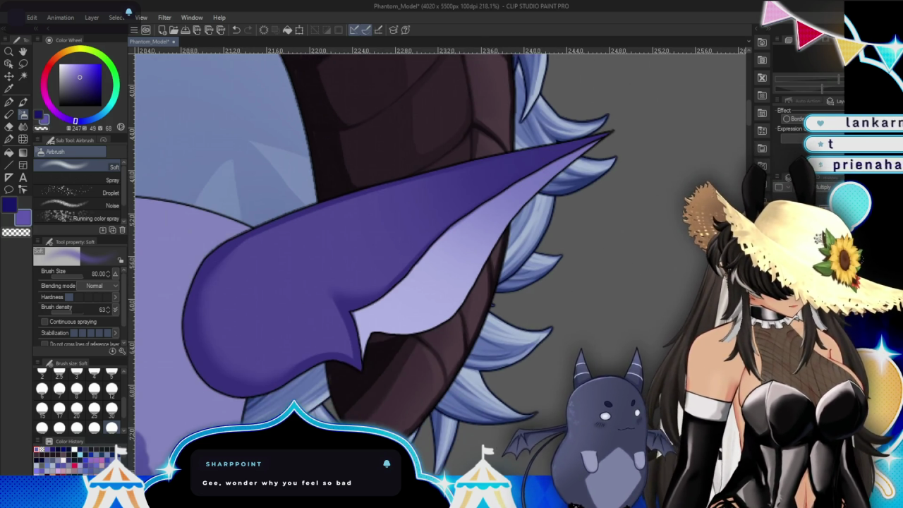
{"action": "left_click_drag", "start_coordinate": [518, 306], "coordinate": [477, 298]}
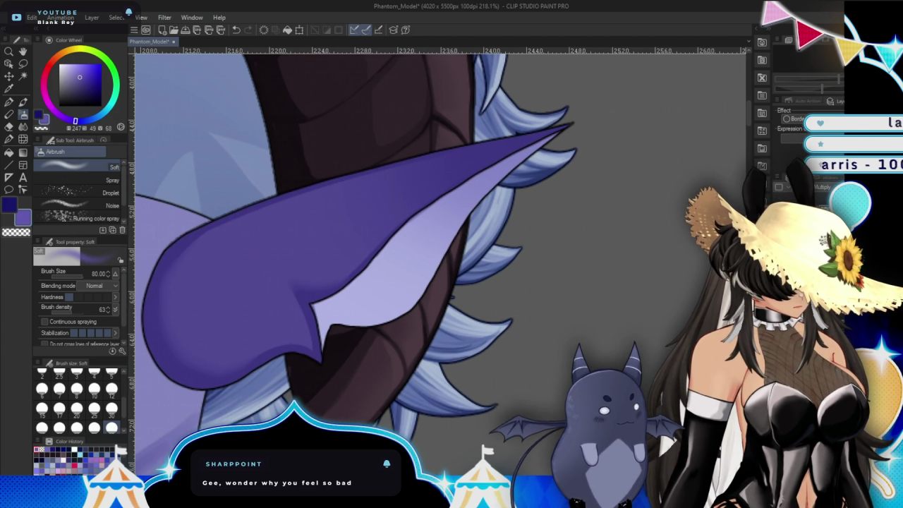
{"action": "left_click_drag", "start_coordinate": [433, 399], "coordinate": [504, 400]}
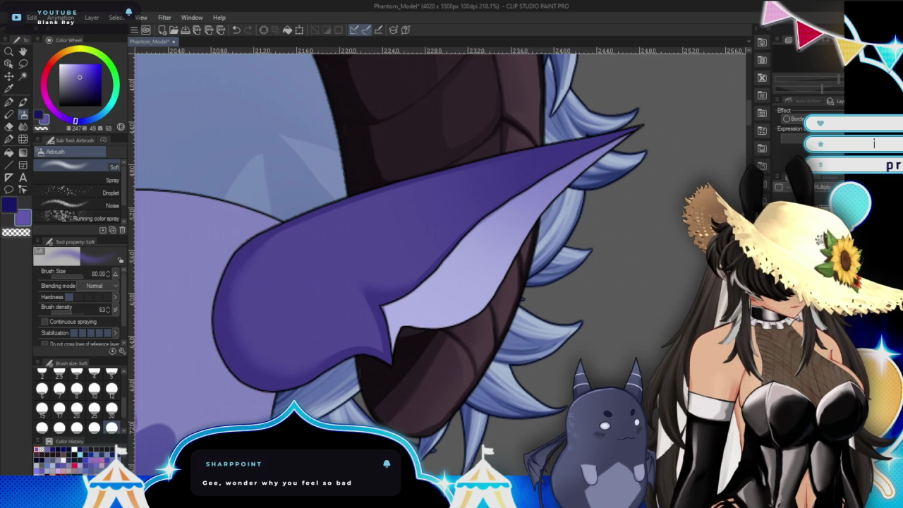
{"action": "key", "text": "w"}
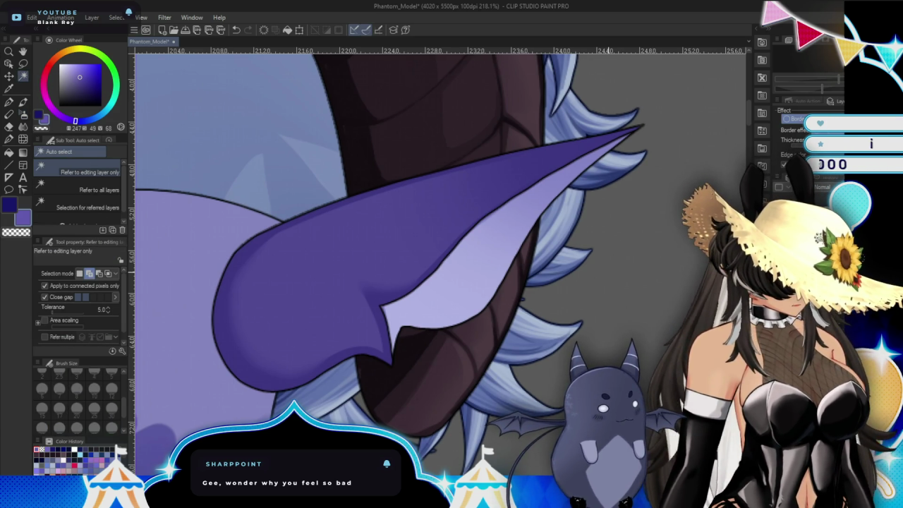
{"action": "left_click", "coordinate": [569, 241]}
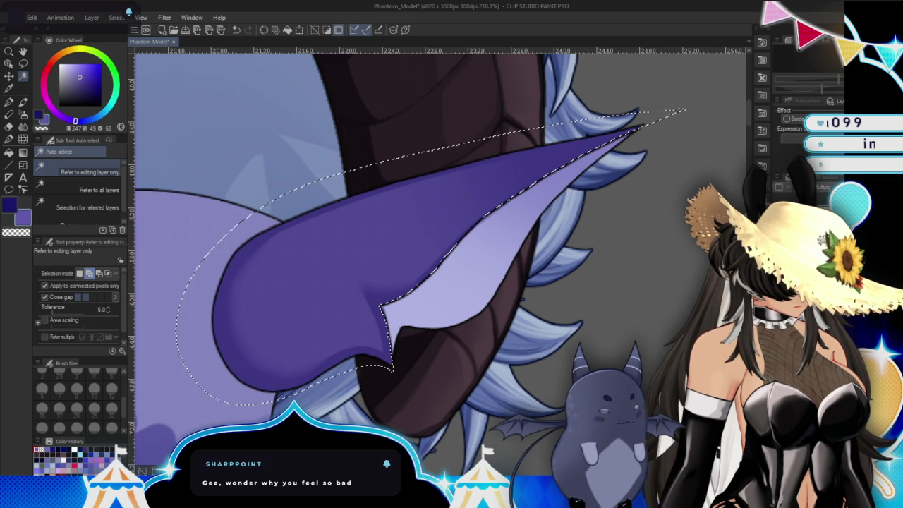
{"action": "key", "text": "ctrl+d"}
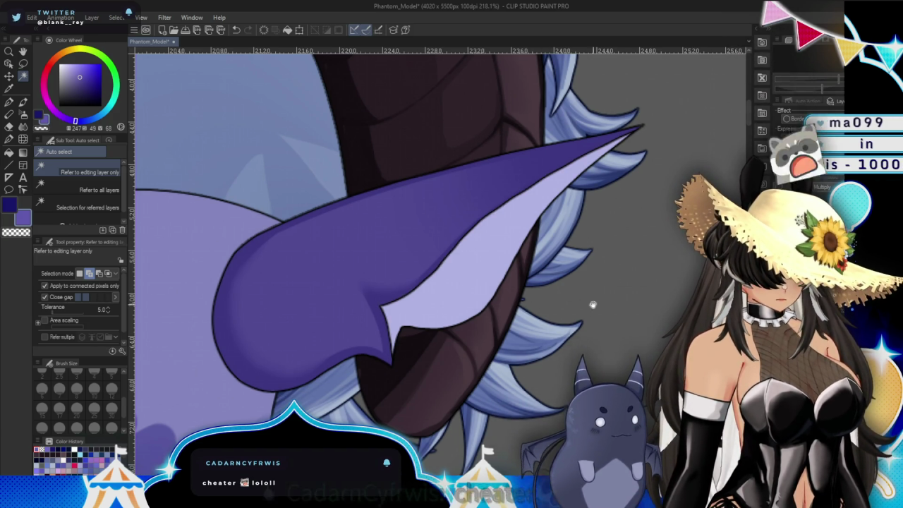
{"action": "left_click_drag", "start_coordinate": [593, 305], "coordinate": [596, 334]}
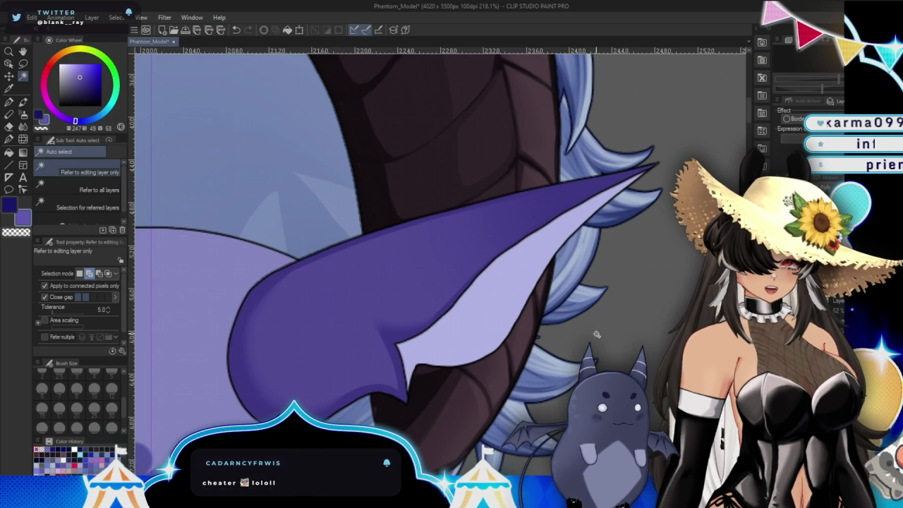
{"action": "left_click_drag", "start_coordinate": [596, 334], "coordinate": [519, 286]}
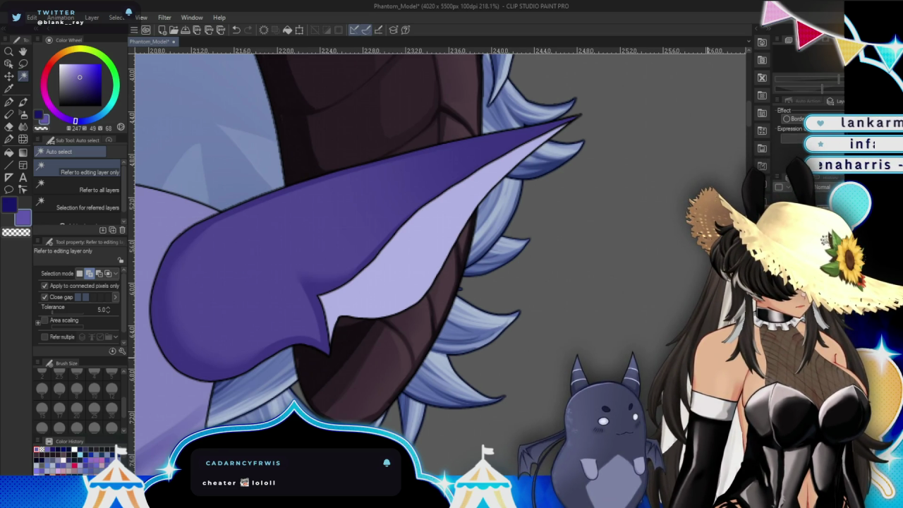
{"action": "left_click_drag", "start_coordinate": [494, 282], "coordinate": [595, 222]}
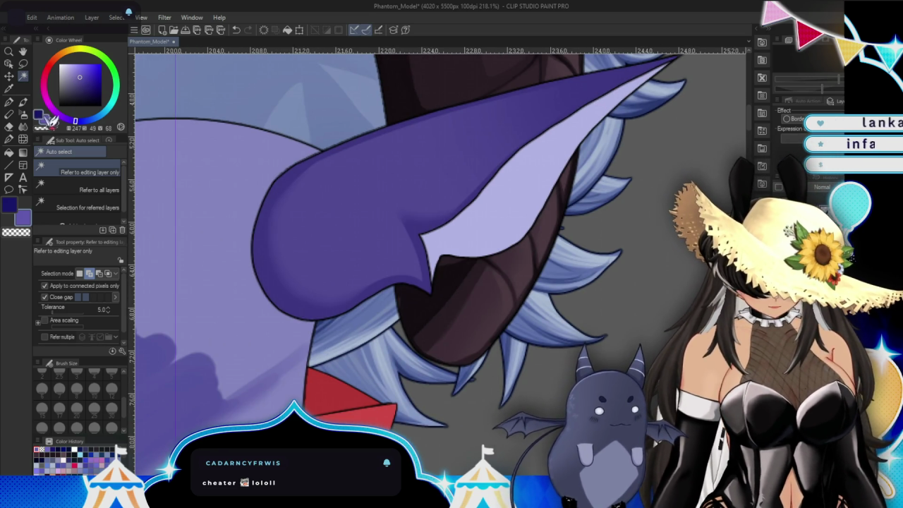
{"action": "left_click", "coordinate": [86, 81]}
Pick a slightly bluer dark purple and erase the small stray mark on the ear.
{"action": "left_click", "coordinate": [85, 84]}
{"action": "key", "text": "b"}
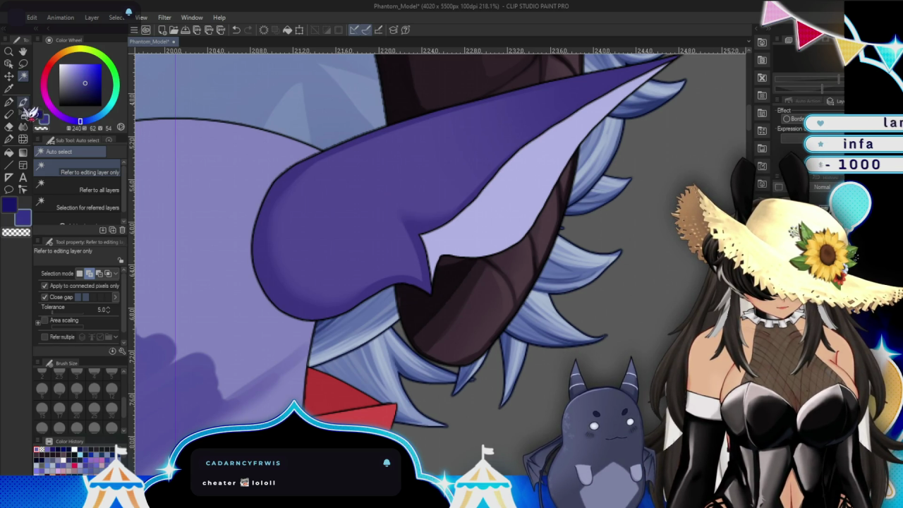
{"action": "left_click_drag", "start_coordinate": [490, 134], "coordinate": [511, 120]}
{"action": "scroll", "coordinate": [413, 267], "scroll_direction": "up", "scroll_amount": 3}
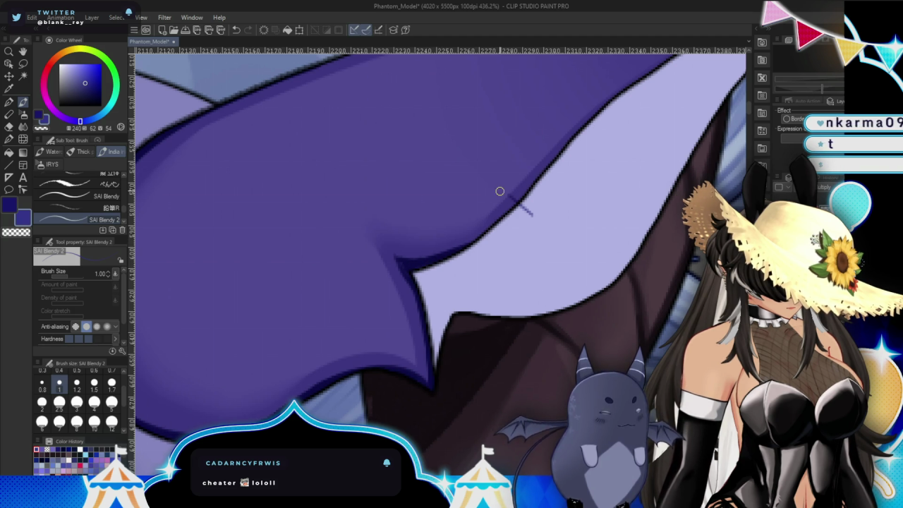
{"action": "key", "text": "e"}
{"action": "left_click_drag", "start_coordinate": [520, 182], "coordinate": [542, 215]}
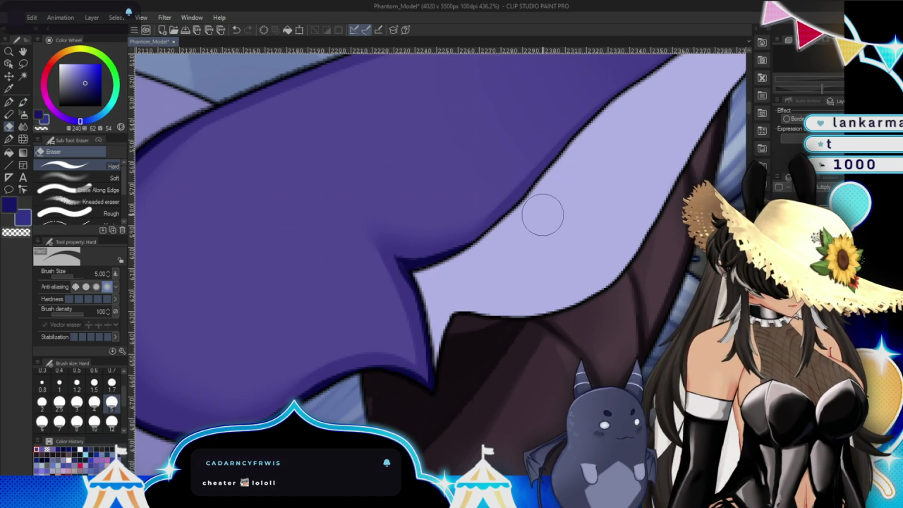
{"action": "key", "text": "b"}
Draw dark purple linework along the ear's top edge to the tip and its inner boundary.
{"action": "mouse_move", "coordinate": [437, 261]}
{"action": "left_mouse_down"}
{"action": "mouse_move", "coordinate": [232, 325]}
{"action": "mouse_move", "coordinate": [273, 292]}
{"action": "left_mouse_up"}
{"action": "mouse_move", "coordinate": [348, 224]}
{"action": "left_mouse_down"}
{"action": "mouse_move", "coordinate": [455, 136]}
{"action": "mouse_move", "coordinate": [433, 232]}
{"action": "left_mouse_up"}
{"action": "left_click_drag", "start_coordinate": [271, 193], "coordinate": [618, 122]}
{"action": "left_click_drag", "start_coordinate": [376, 166], "coordinate": [649, 111]}
{"action": "left_click_drag", "start_coordinate": [592, 140], "coordinate": [423, 182]}
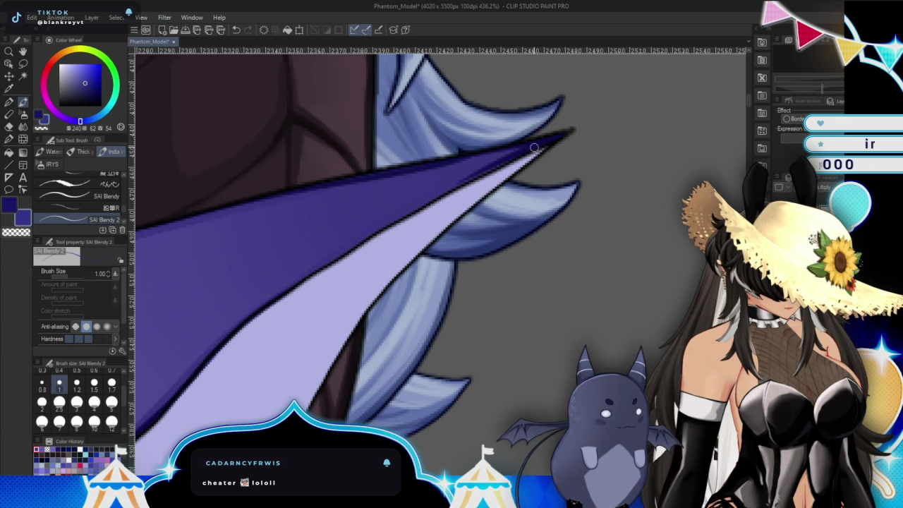
{"action": "left_click_drag", "start_coordinate": [534, 148], "coordinate": [400, 216]}
{"action": "left_click_drag", "start_coordinate": [505, 217], "coordinate": [705, 296]}
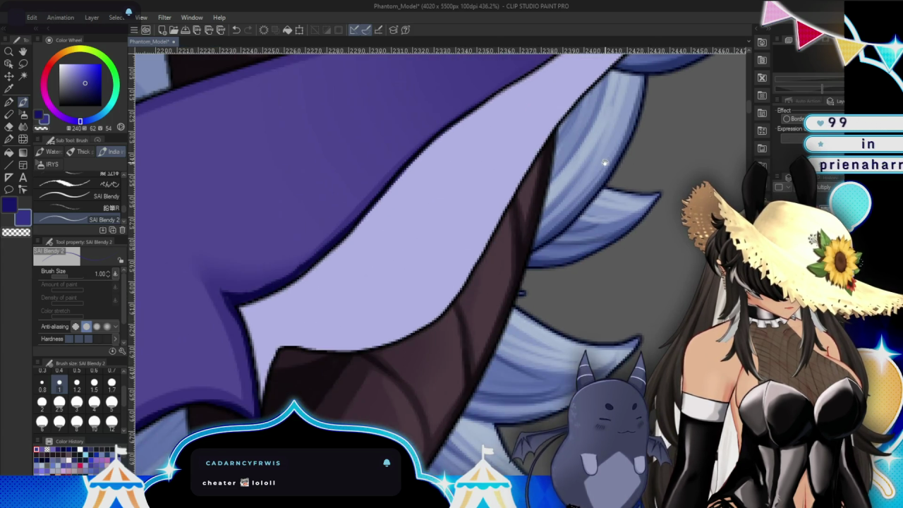
{"action": "scroll", "coordinate": [544, 268], "scroll_direction": "down", "scroll_amount": 5}
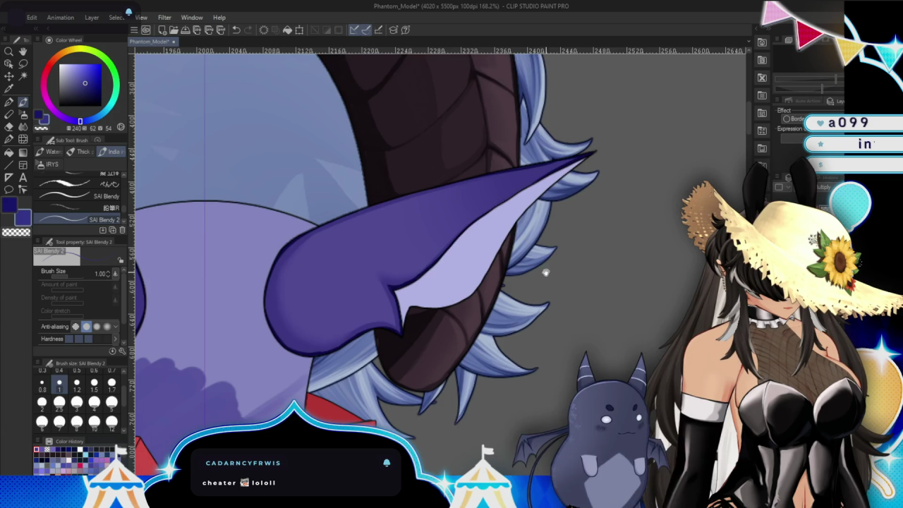
{"action": "left_click_drag", "start_coordinate": [544, 268], "coordinate": [537, 309]}
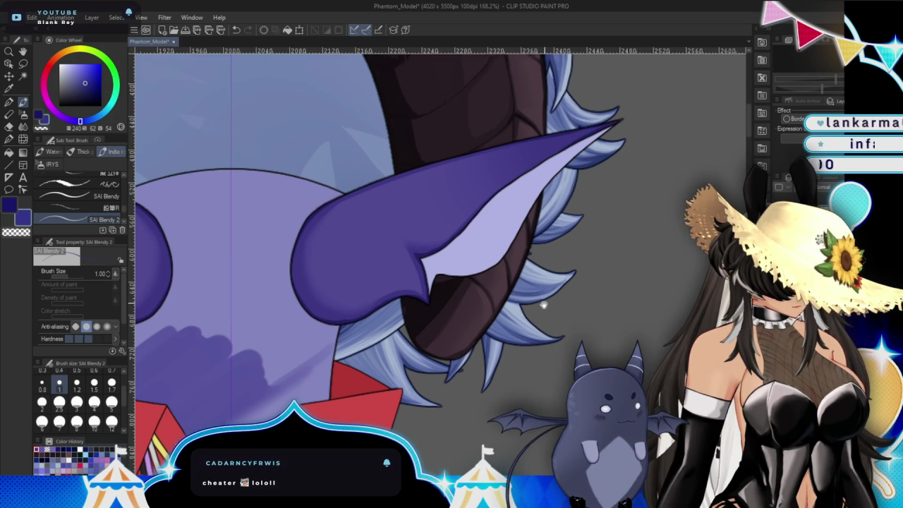
{"action": "left_click_drag", "start_coordinate": [423, 212], "coordinate": [410, 236]}
{"action": "left_click", "coordinate": [79, 72]}
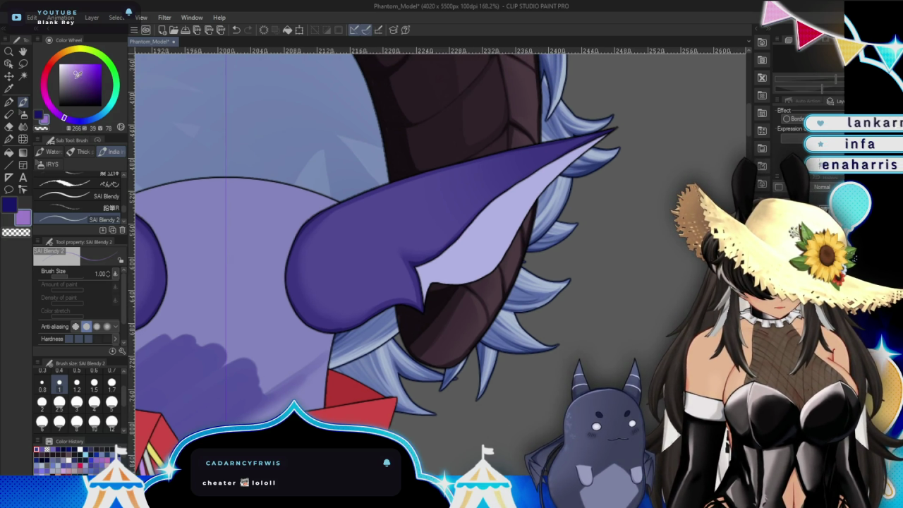
Paint a light purple highlight along the ear's upper edge out toward the tip.
{"action": "scroll", "coordinate": [435, 183], "scroll_direction": "up", "scroll_amount": 3}
{"action": "scroll", "coordinate": [254, 221], "scroll_direction": "up", "scroll_amount": 1}
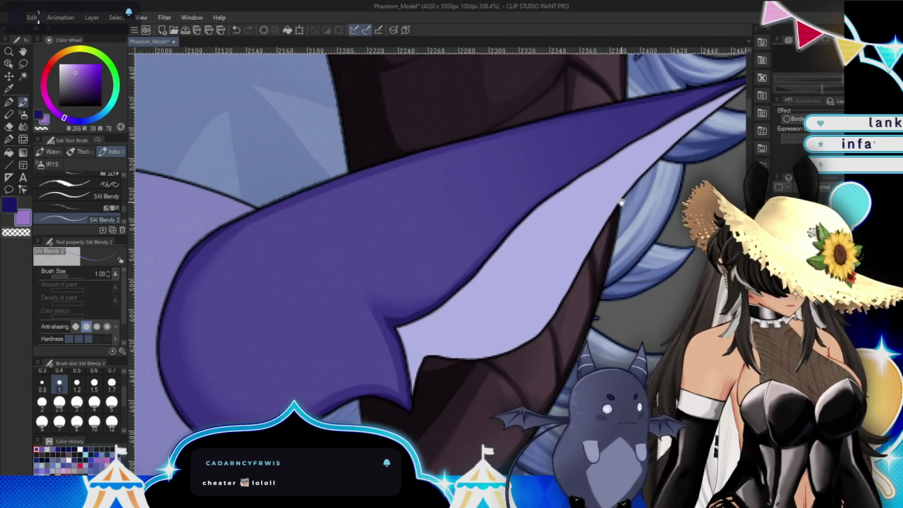
{"action": "scroll", "coordinate": [254, 222], "scroll_direction": "up", "scroll_amount": 1}
{"action": "key", "text": "bracketright"}
{"action": "left_click_drag", "start_coordinate": [255, 219], "coordinate": [343, 186]}
{"action": "mouse_move", "coordinate": [227, 225]}
{"action": "left_mouse_down"}
{"action": "mouse_move", "coordinate": [413, 163]}
{"action": "mouse_move", "coordinate": [363, 166]}
{"action": "mouse_move", "coordinate": [381, 162]}
{"action": "left_mouse_up"}
{"action": "left_click_drag", "start_coordinate": [295, 190], "coordinate": [544, 127]}
Blend the ear-edge highlight with the soft airbrush at size 12.
{"action": "left_click", "coordinate": [23, 115]}
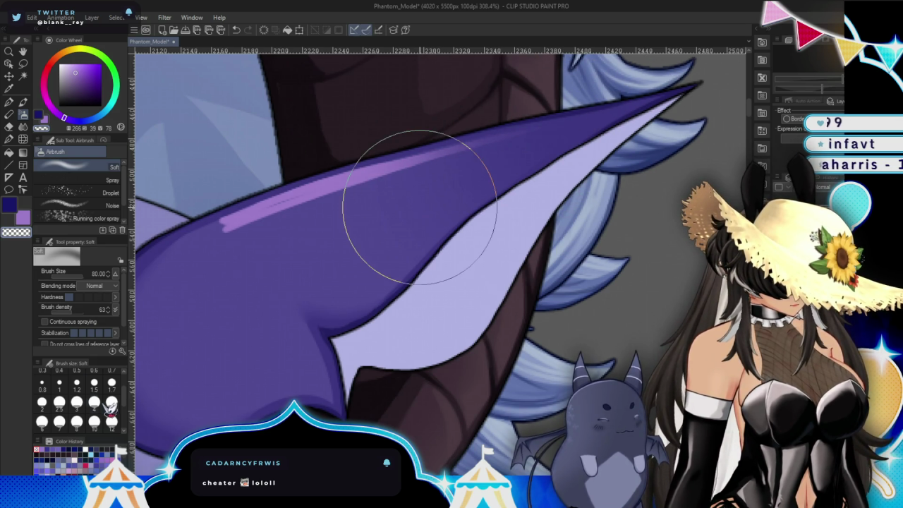
{"action": "left_click", "coordinate": [112, 421]}
{"action": "mouse_move", "coordinate": [190, 262]}
{"action": "left_mouse_down"}
{"action": "mouse_move", "coordinate": [205, 234]}
{"action": "mouse_move", "coordinate": [357, 199]}
{"action": "left_mouse_up"}
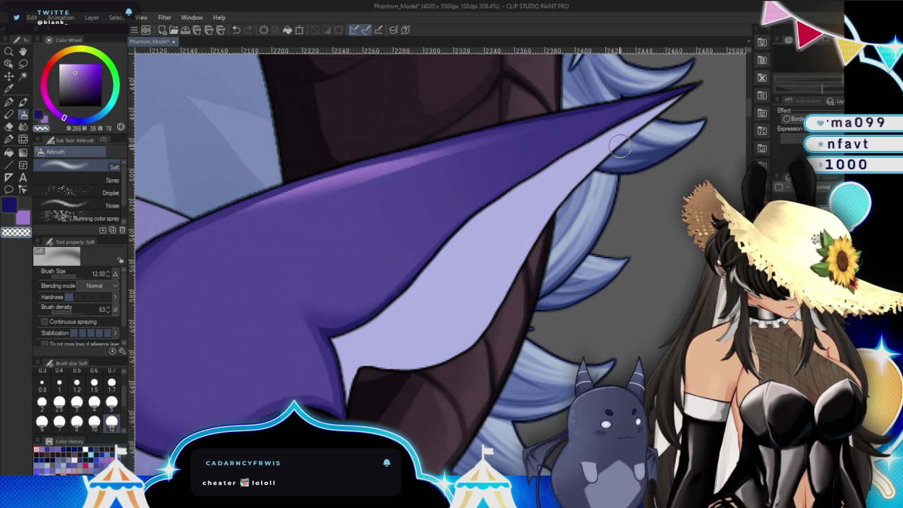
{"action": "key", "text": "ctrl+z"}
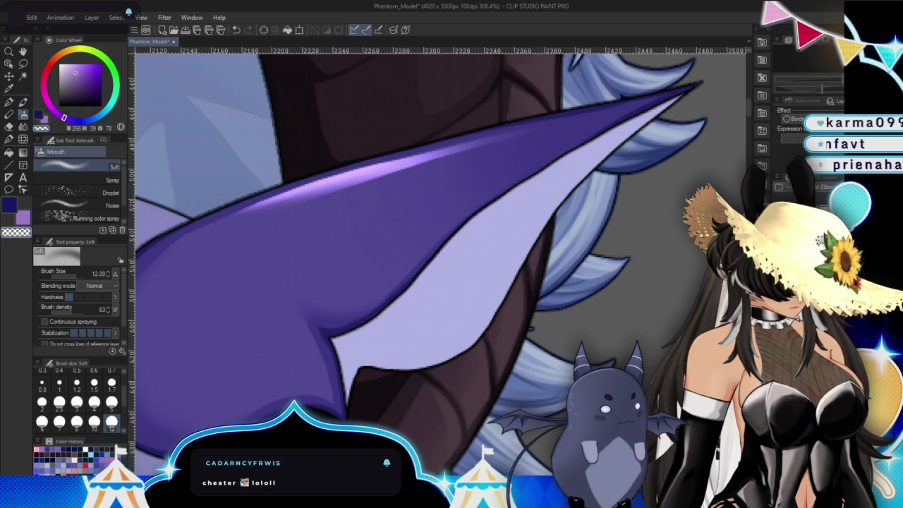
{"action": "key", "text": "ctrl+y"}
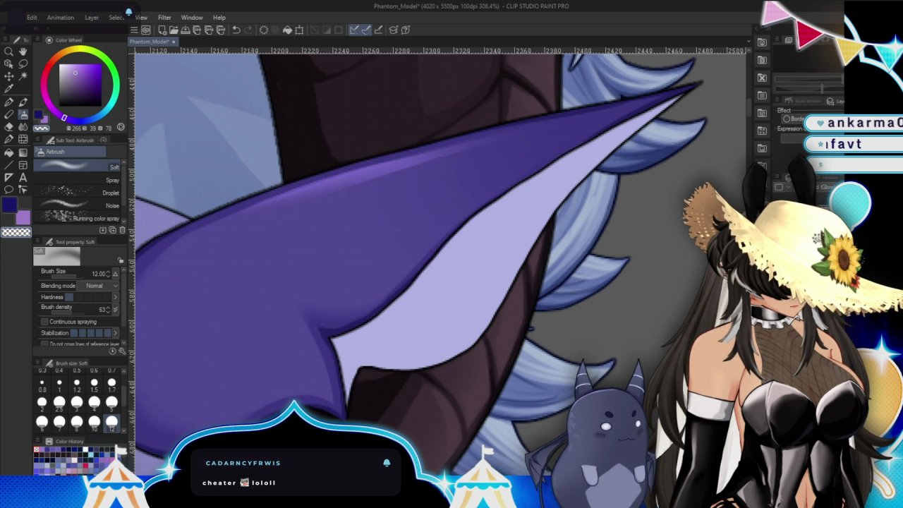
Switch to the SAI Blendy 2 brush at size 1.5 and eyedrop the ear's light lavender.
{"action": "scroll", "coordinate": [106, 402], "scroll_direction": "down", "scroll_amount": 2}
{"action": "left_click", "coordinate": [111, 405]}
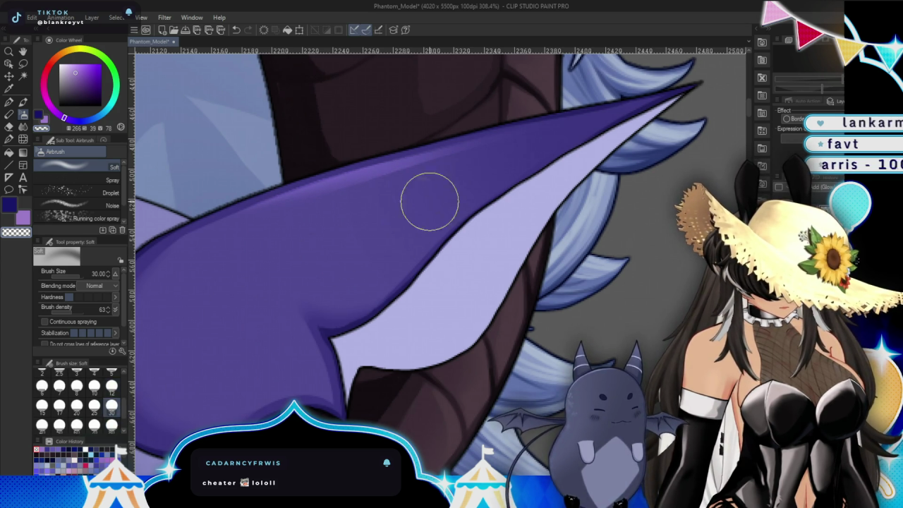
{"action": "scroll", "coordinate": [424, 247], "scroll_direction": "down", "scroll_amount": 5}
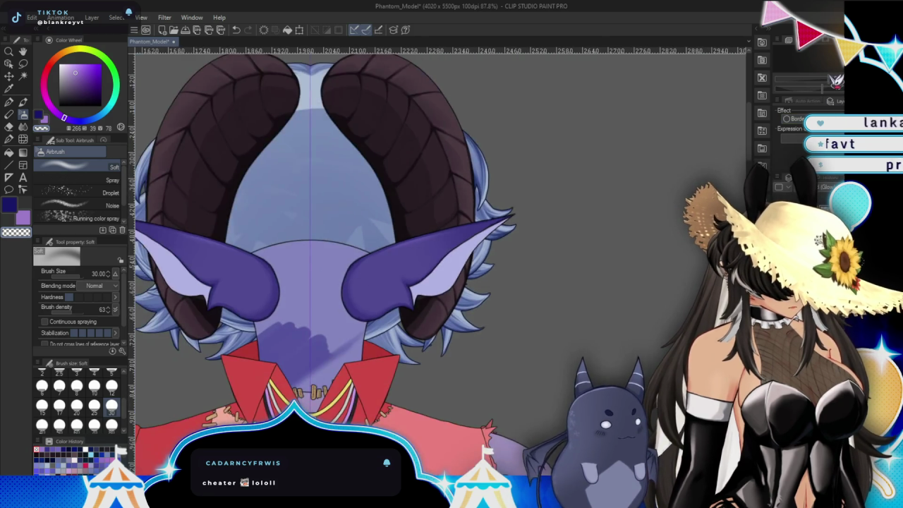
{"action": "scroll", "coordinate": [423, 247], "scroll_direction": "up", "scroll_amount": 2}
{"action": "scroll", "coordinate": [424, 247], "scroll_direction": "up", "scroll_amount": 2}
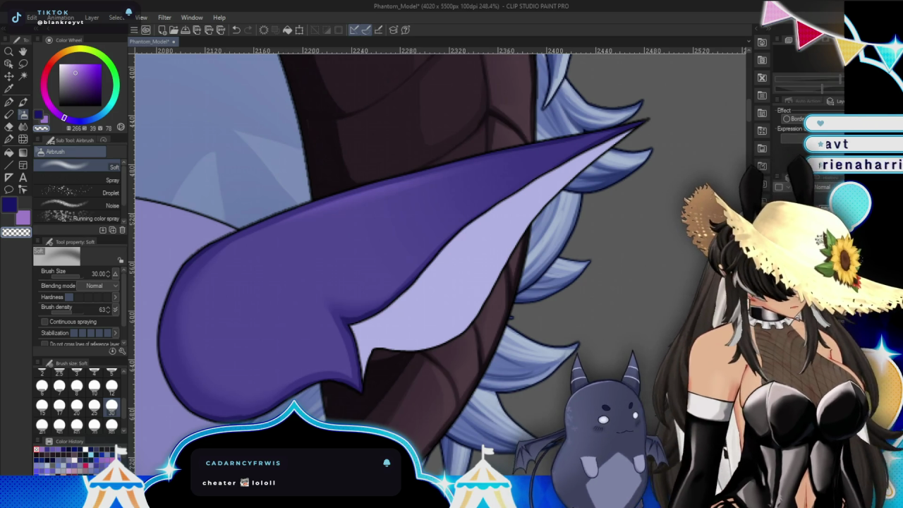
{"action": "key", "text": "ctrl+z"}
{"action": "key", "text": "ctrl+y"}
{"action": "key", "text": "ctrl+y"}
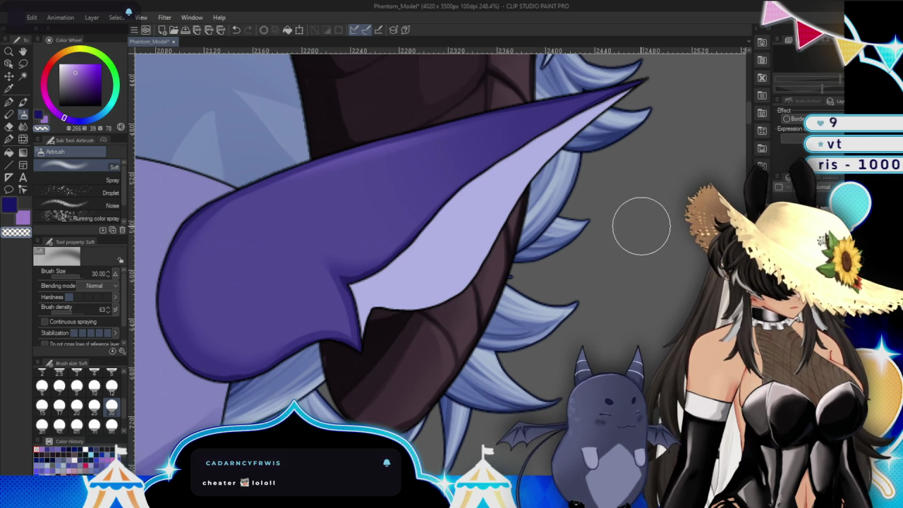
{"action": "left_click", "coordinate": [23, 102]}
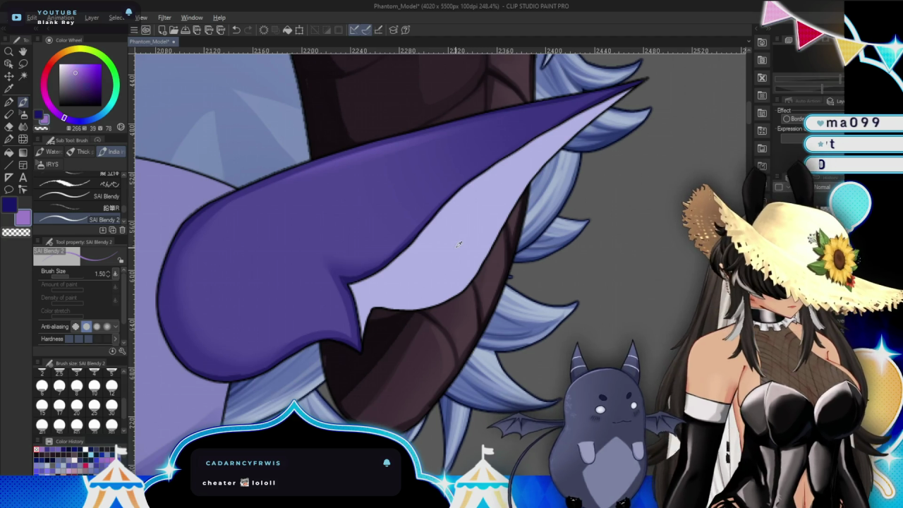
{"action": "left_click", "coordinate": [458, 244], "text": "alt"}
Saturate the lavender slightly, draw thin vein lines across the inner ear toward the tip, then hide the dark shading.
{"action": "left_click", "coordinate": [423, 254], "text": "alt"}
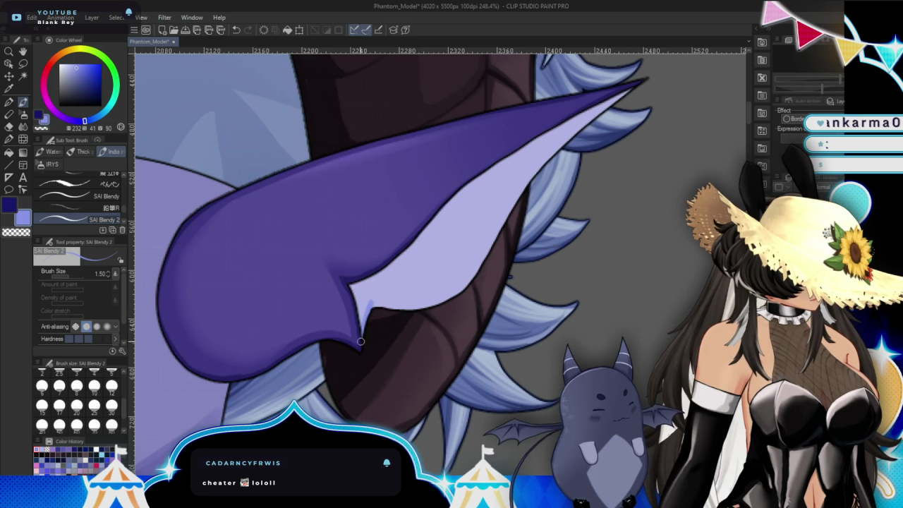
{"action": "left_click_drag", "start_coordinate": [374, 305], "coordinate": [425, 304]}
{"action": "left_click_drag", "start_coordinate": [497, 232], "coordinate": [406, 247]}
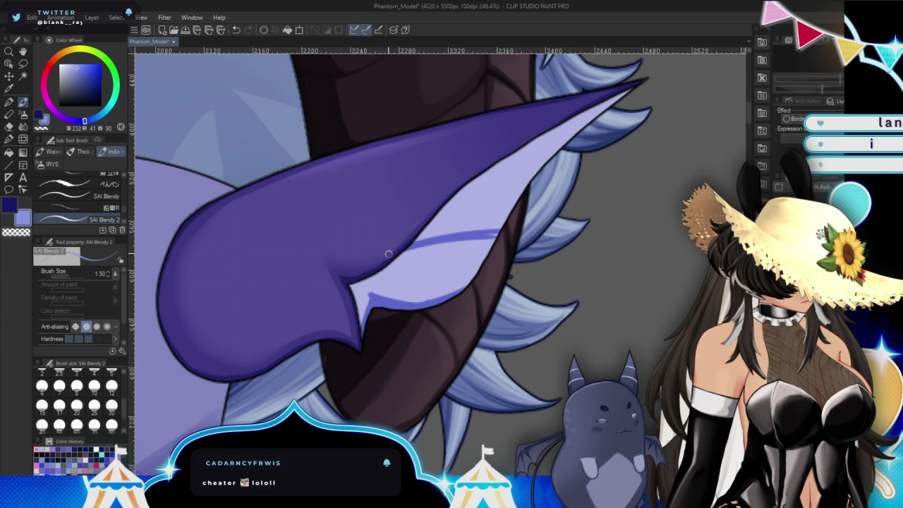
{"action": "mouse_move", "coordinate": [551, 156]}
{"action": "left_mouse_down"}
{"action": "mouse_move", "coordinate": [467, 185]}
{"action": "mouse_move", "coordinate": [528, 160]}
{"action": "left_mouse_up"}
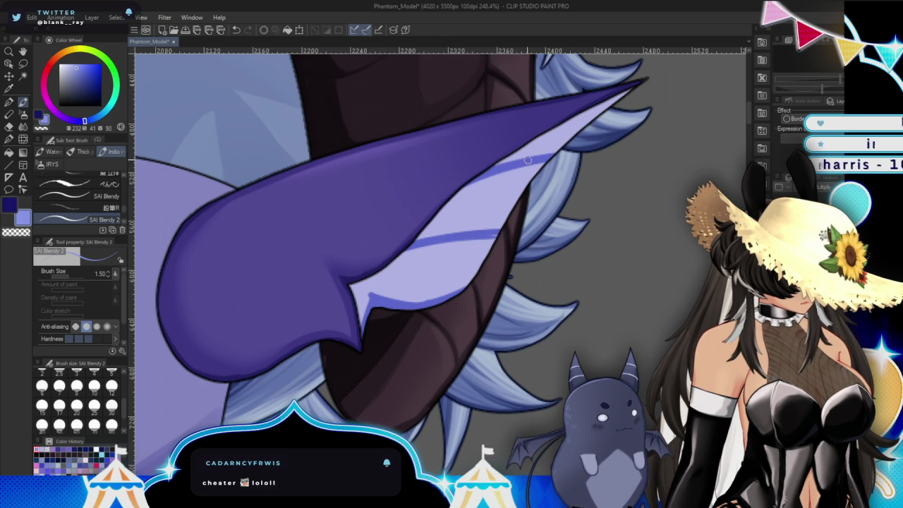
{"action": "left_click_drag", "start_coordinate": [621, 135], "coordinate": [558, 151]}
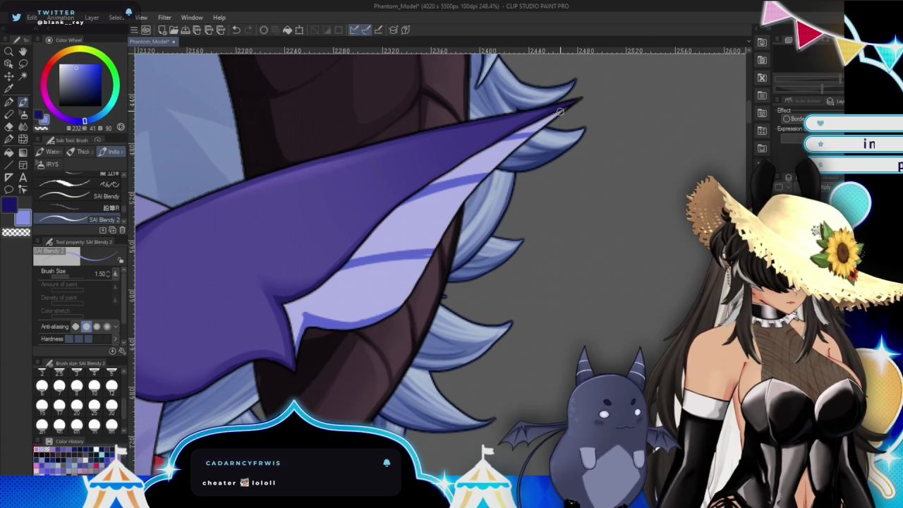
{"action": "mouse_move", "coordinate": [545, 121]}
{"action": "left_mouse_down"}
{"action": "mouse_move", "coordinate": [494, 166]}
{"action": "mouse_move", "coordinate": [515, 147]}
{"action": "left_mouse_up"}
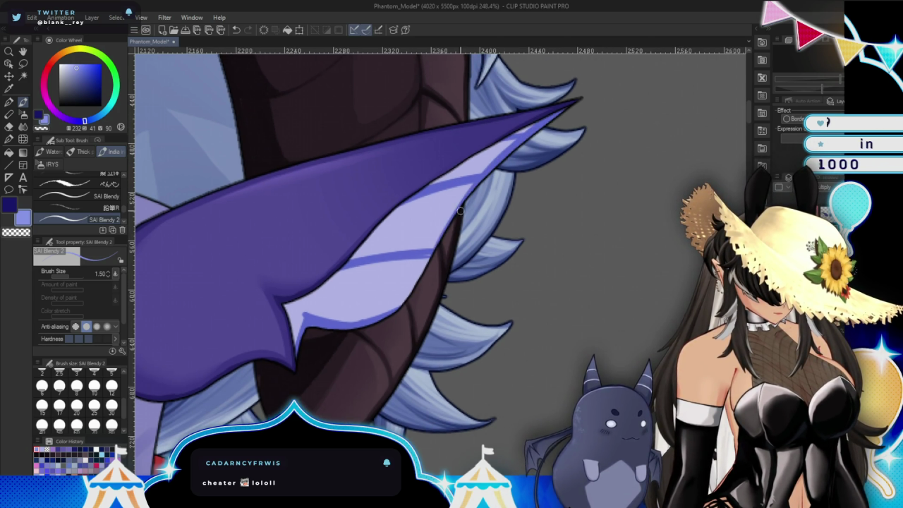
{"action": "key", "text": "ctrl+z"}
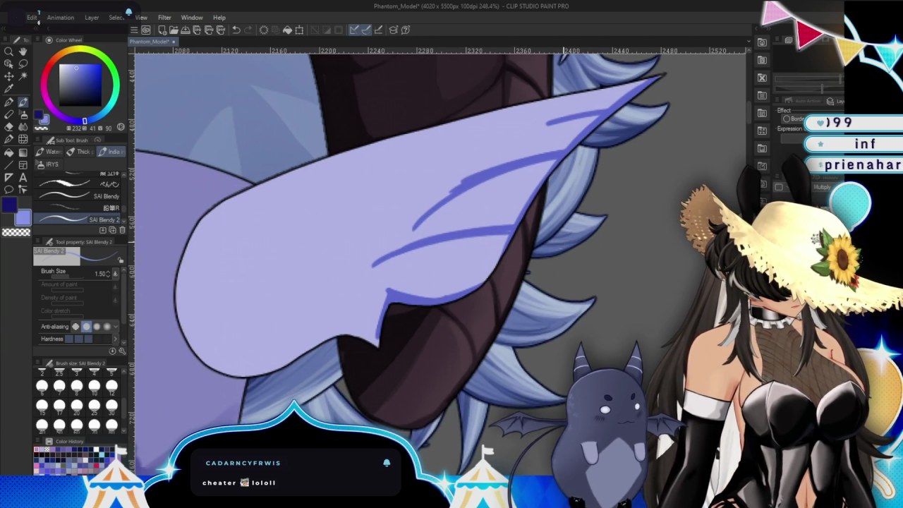
Paint long blue vein lines down across the ear, extending them toward its base.
{"action": "left_click_drag", "start_coordinate": [470, 179], "coordinate": [295, 289]}
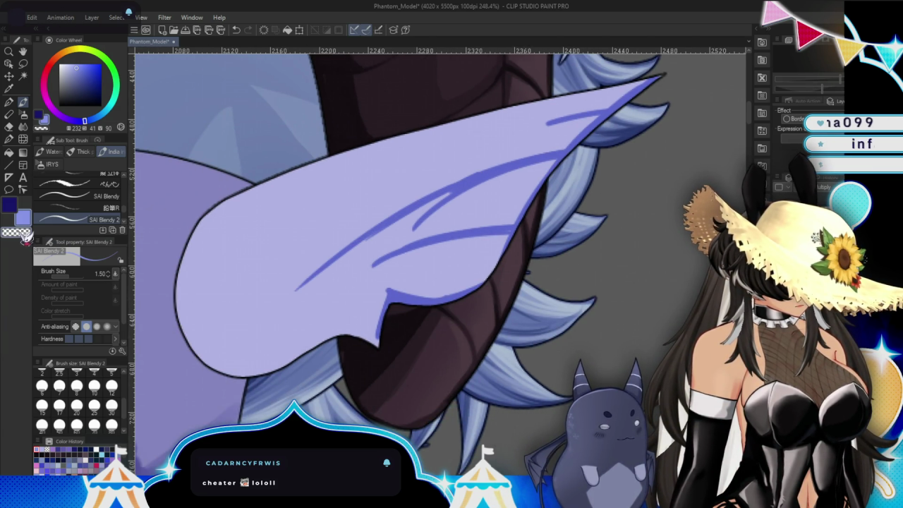
{"action": "mouse_move", "coordinate": [420, 221]}
{"action": "left_mouse_down"}
{"action": "mouse_move", "coordinate": [472, 189]}
{"action": "mouse_move", "coordinate": [528, 173]}
{"action": "left_mouse_up"}
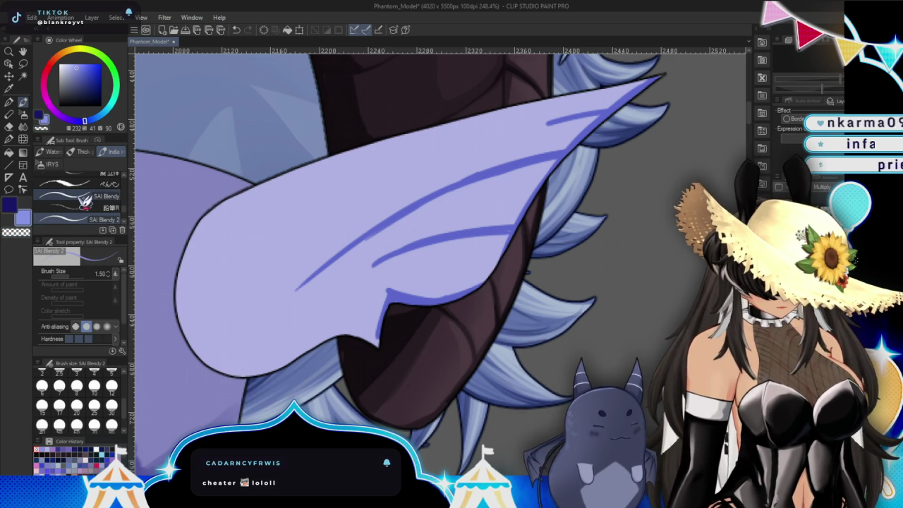
{"action": "left_click_drag", "start_coordinate": [238, 374], "coordinate": [334, 282]}
{"action": "left_click_drag", "start_coordinate": [228, 379], "coordinate": [314, 280]}
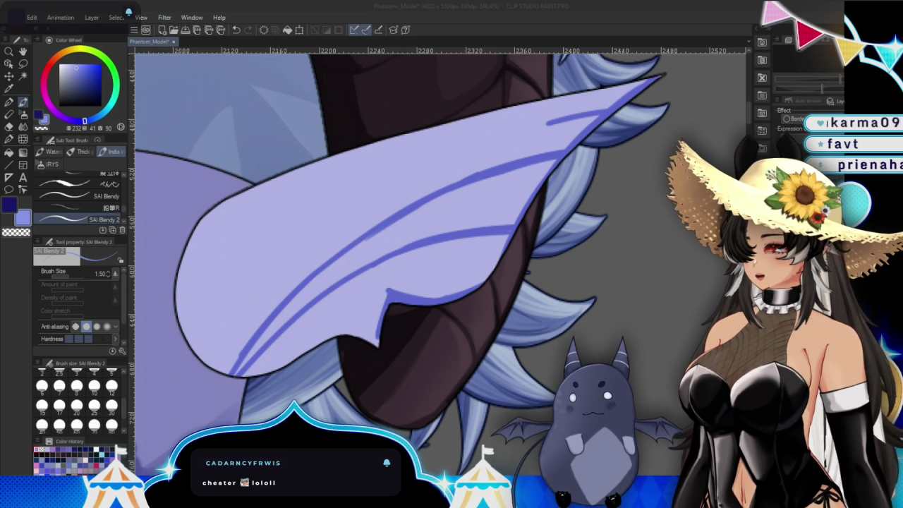
{"action": "key", "text": "alt+Tab"}
{"action": "left_click_drag", "start_coordinate": [320, 38], "coordinate": [366, 143]}
{"action": "key", "text": "alt+Tab"}
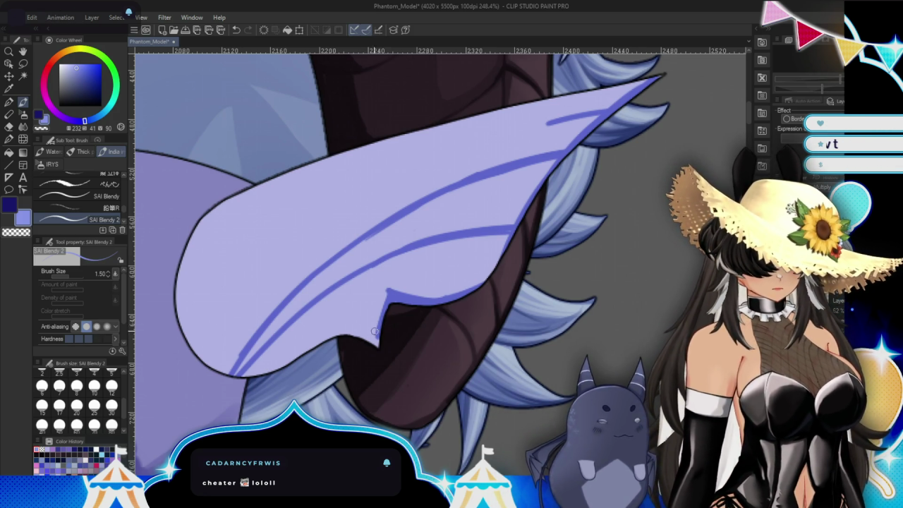
Add blue strokes along the ear's lower edge and another long vein reaching the upper edge.
{"action": "left_click_drag", "start_coordinate": [387, 289], "coordinate": [383, 309]}
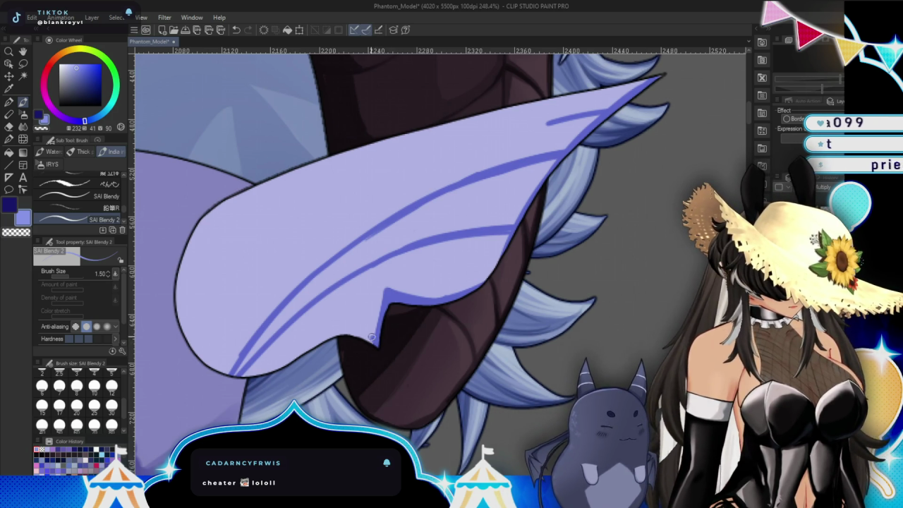
{"action": "left_click_drag", "start_coordinate": [372, 337], "coordinate": [283, 356]}
{"action": "left_click_drag", "start_coordinate": [338, 338], "coordinate": [258, 374]}
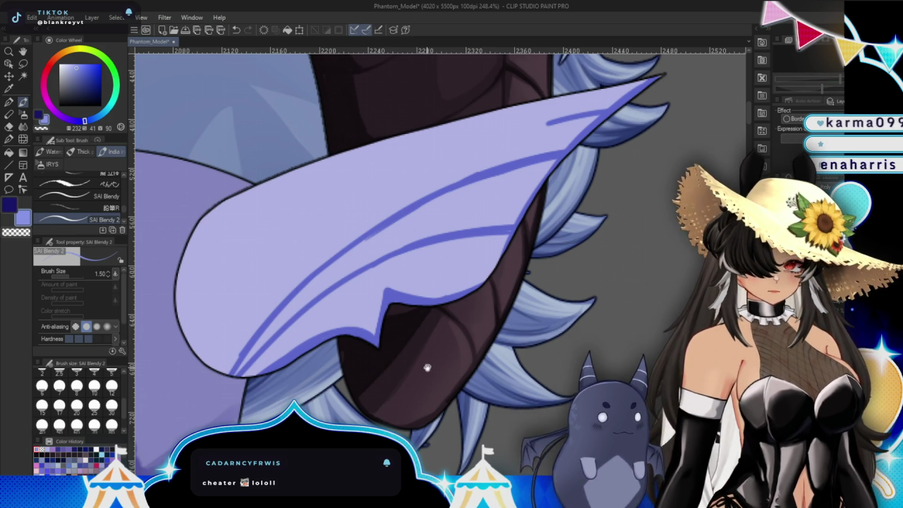
{"action": "left_click_drag", "start_coordinate": [429, 369], "coordinate": [469, 351]}
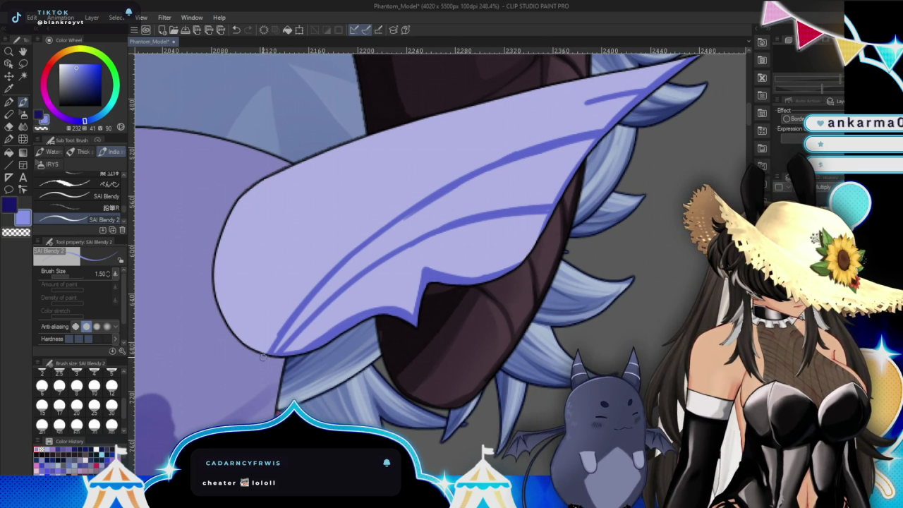
{"action": "scroll", "coordinate": [374, 275], "scroll_direction": "up", "scroll_amount": 2}
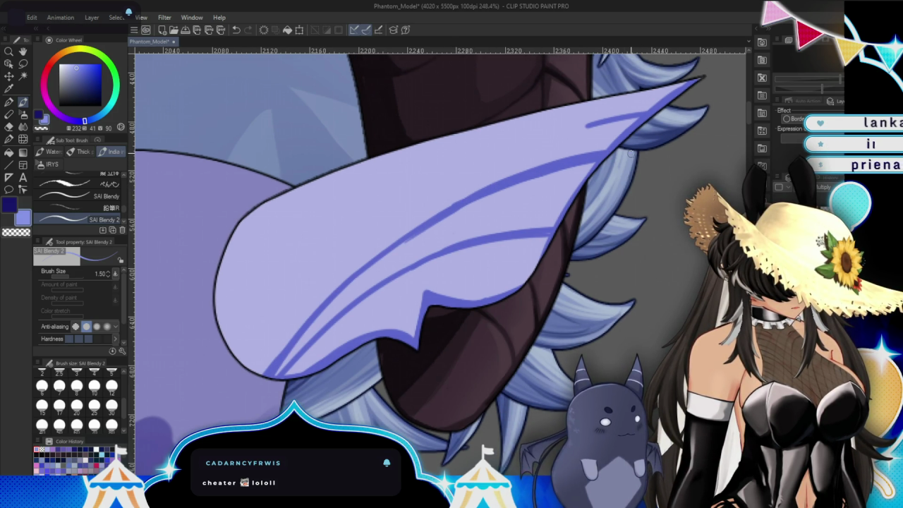
{"action": "left_click_drag", "start_coordinate": [589, 126], "coordinate": [349, 268]}
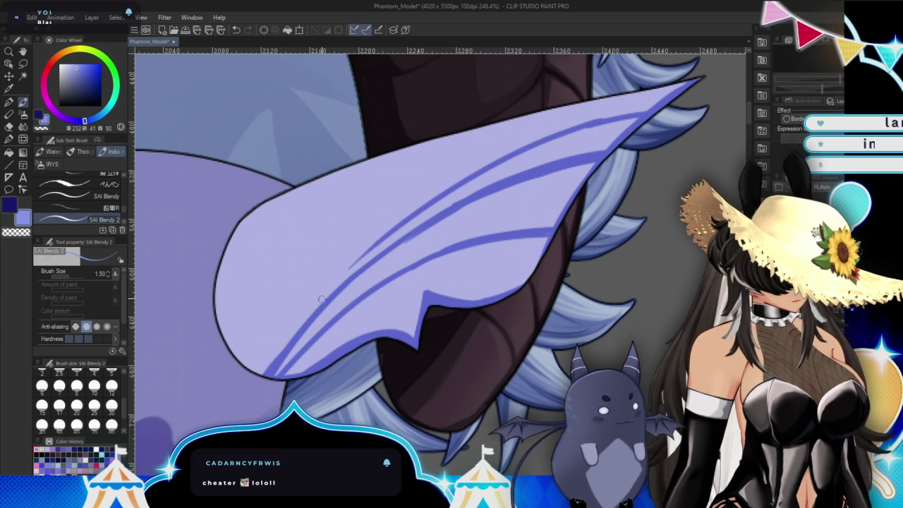
{"action": "mouse_move", "coordinate": [293, 331]}
{"action": "left_mouse_down"}
{"action": "mouse_move", "coordinate": [362, 251]}
{"action": "mouse_move", "coordinate": [402, 220]}
{"action": "left_mouse_up"}
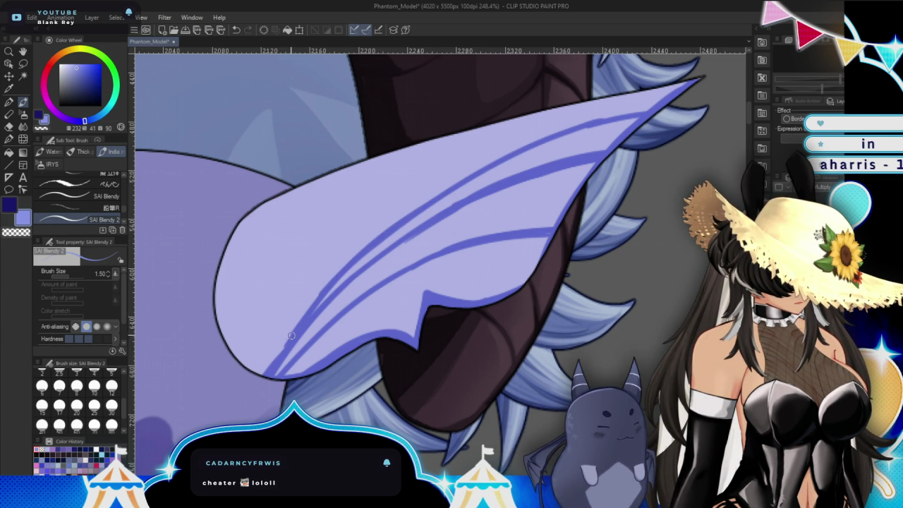
{"action": "left_click_drag", "start_coordinate": [585, 125], "coordinate": [644, 111]}
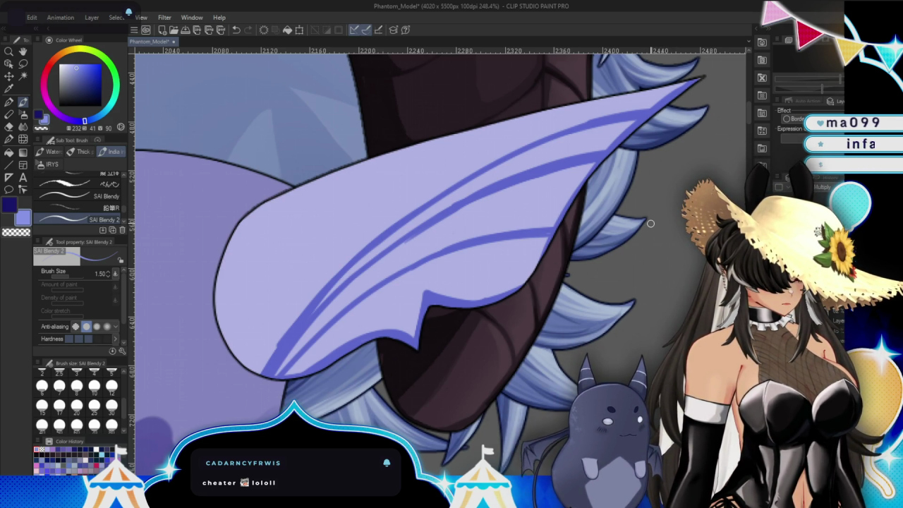
{"action": "left_click_drag", "start_coordinate": [570, 221], "coordinate": [510, 246]}
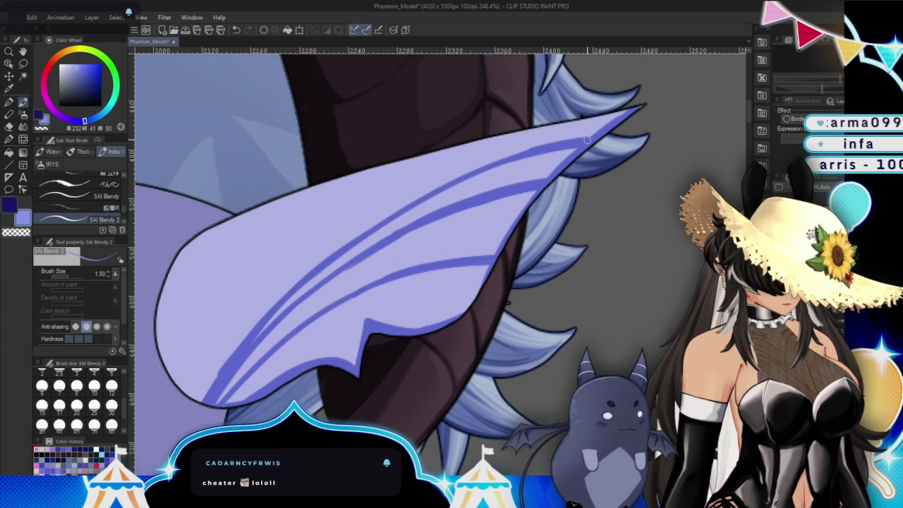
Outline the ear's upper edge in blue at size 5, darken the tip at size 2, undoing the last stroke.
{"action": "left_click", "coordinate": [112, 385]}
{"action": "left_click_drag", "start_coordinate": [191, 250], "coordinate": [639, 107]}
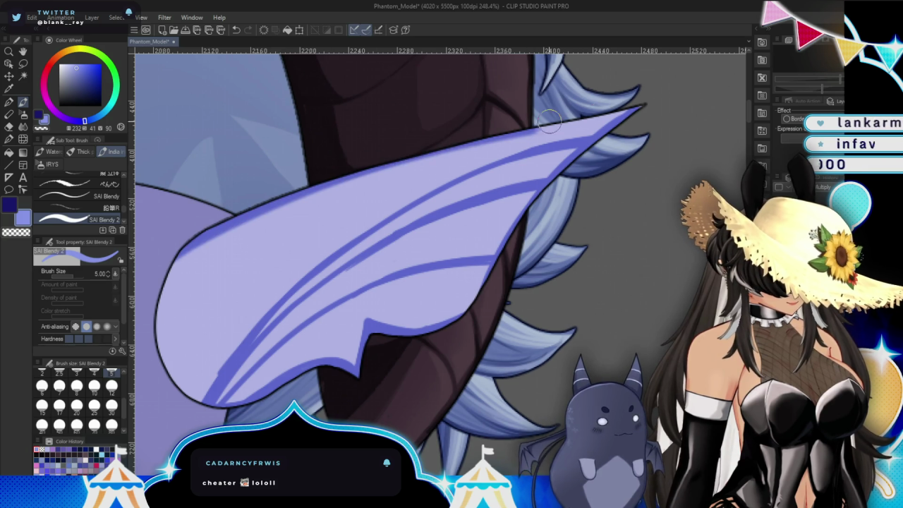
{"action": "left_click_drag", "start_coordinate": [436, 277], "coordinate": [484, 256]}
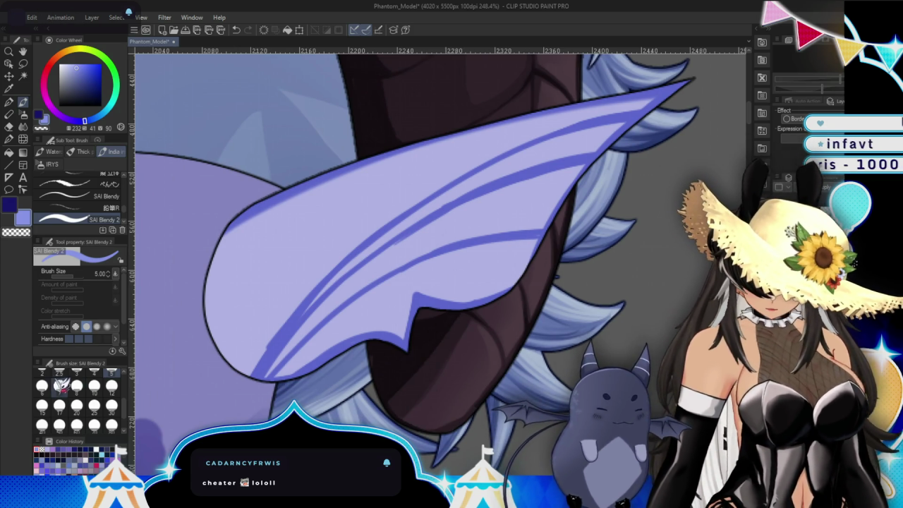
{"action": "key", "text": "["}
{"action": "key", "text": "["}
{"action": "key", "text": "["}
{"action": "left_click_drag", "start_coordinate": [657, 96], "coordinate": [641, 104]}
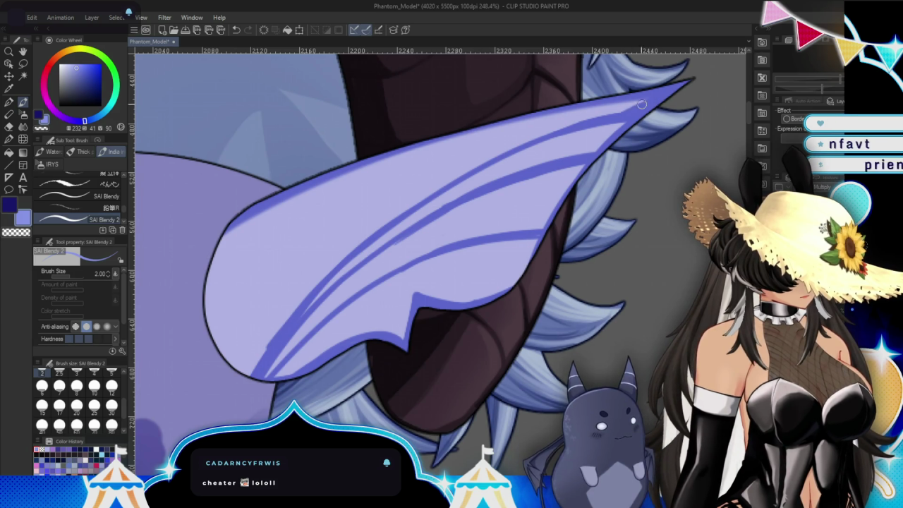
{"action": "mouse_move", "coordinate": [248, 231]}
{"action": "left_mouse_down"}
{"action": "mouse_move", "coordinate": [210, 317]}
{"action": "mouse_move", "coordinate": [215, 346]}
{"action": "mouse_move", "coordinate": [237, 364]}
{"action": "left_mouse_up"}
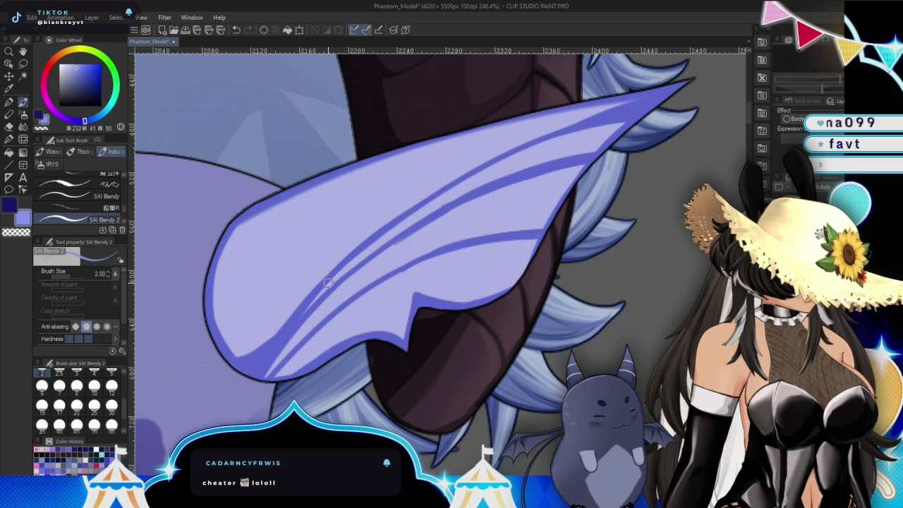
{"action": "left_click_drag", "start_coordinate": [423, 158], "coordinate": [412, 178]}
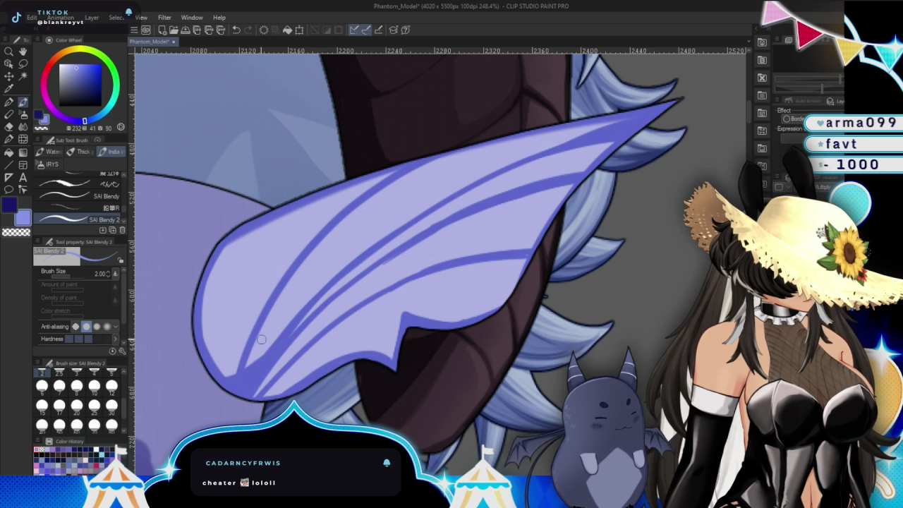
{"action": "key", "text": "ctrl+z"}
Draw thin size-1.2 vein lines from the ear's top edge down its lower-left side.
{"action": "scroll", "coordinate": [76, 402], "scroll_direction": "up", "scroll_amount": 2}
{"action": "left_click", "coordinate": [76, 381]}
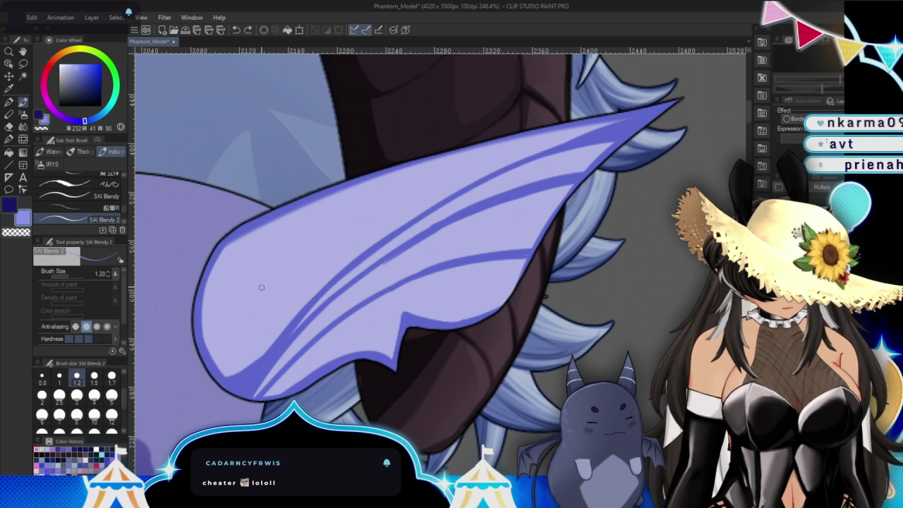
{"action": "left_click_drag", "start_coordinate": [228, 374], "coordinate": [267, 275]}
{"action": "left_click_drag", "start_coordinate": [344, 189], "coordinate": [232, 374]}
{"action": "left_click_drag", "start_coordinate": [254, 291], "coordinate": [224, 373]}
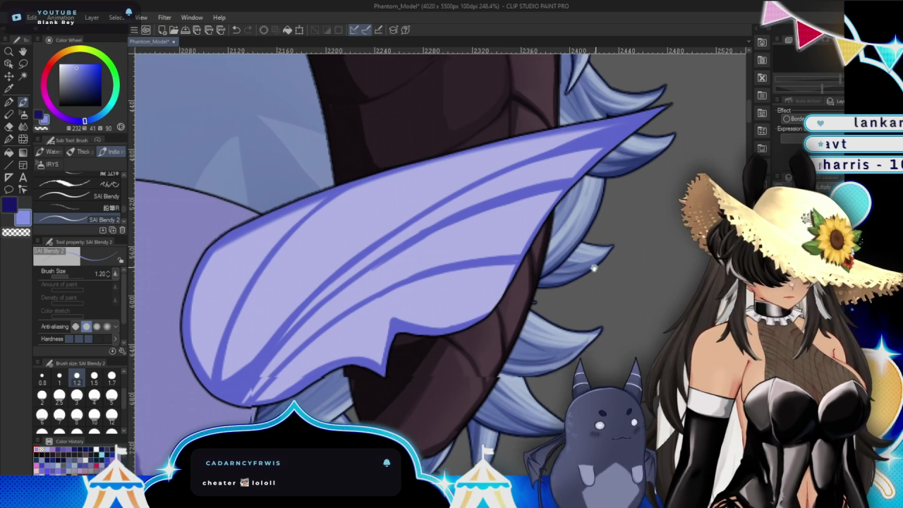
{"action": "left_click_drag", "start_coordinate": [448, 197], "coordinate": [413, 194]}
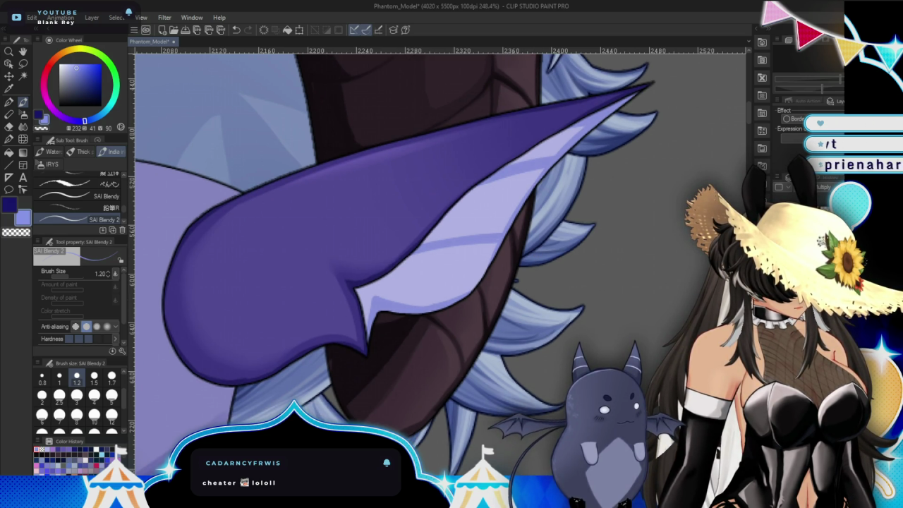
Restore the ear's light lavender fill and add a light stroke and a thin darker vein.
{"action": "scroll", "coordinate": [553, 279], "scroll_direction": "down", "scroll_amount": 1}
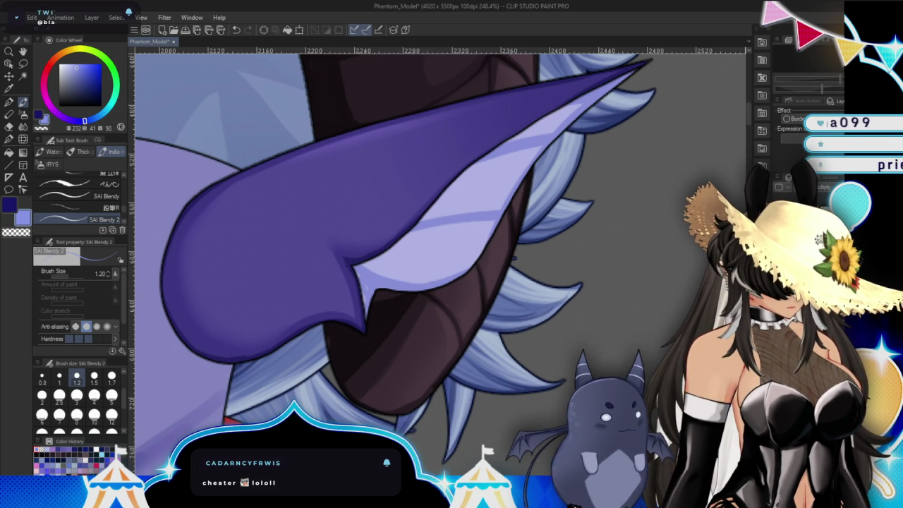
{"action": "key", "text": "ctrl+z"}
{"action": "key", "text": "bracketright"}
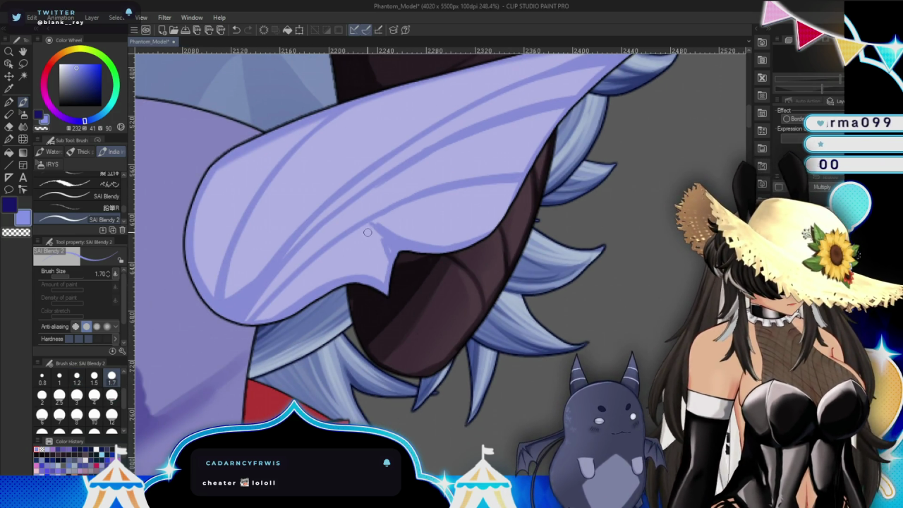
{"action": "left_click_drag", "start_coordinate": [367, 232], "coordinate": [405, 251]}
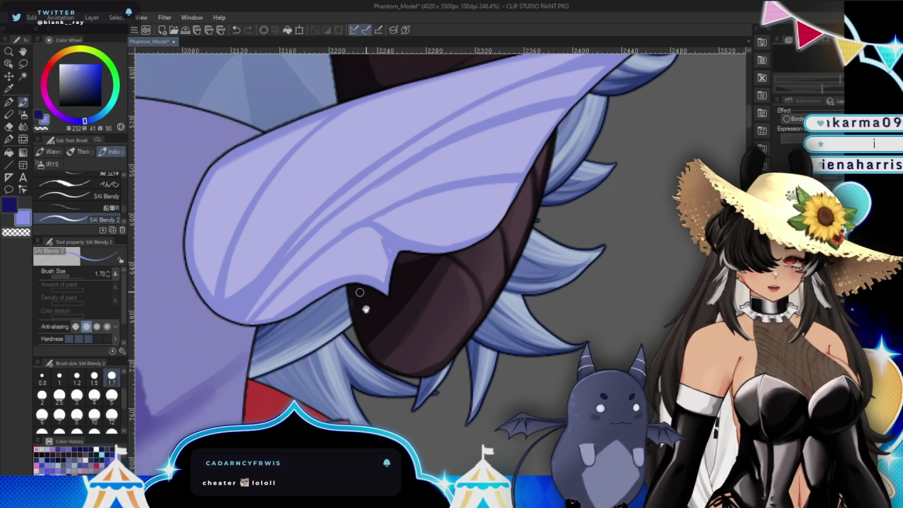
{"action": "scroll", "coordinate": [358, 332], "scroll_direction": "up", "scroll_amount": 1}
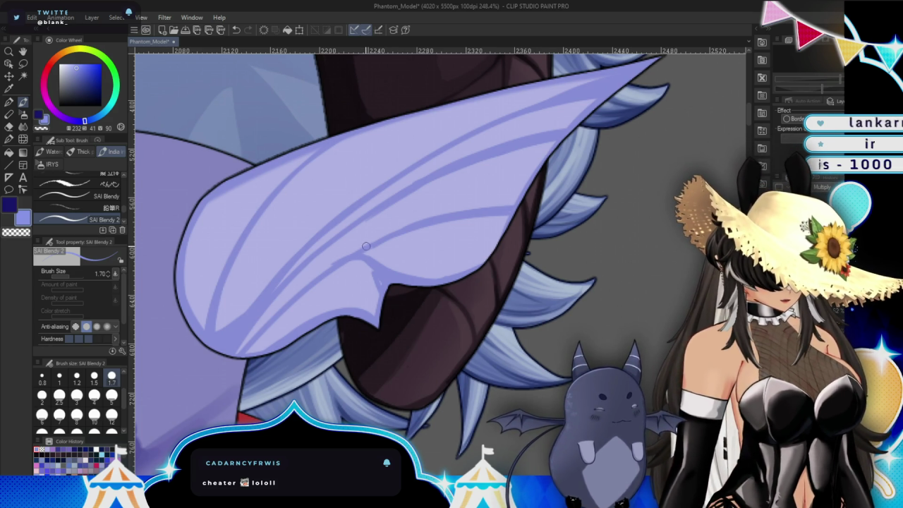
{"action": "left_click_drag", "start_coordinate": [356, 225], "coordinate": [375, 261]}
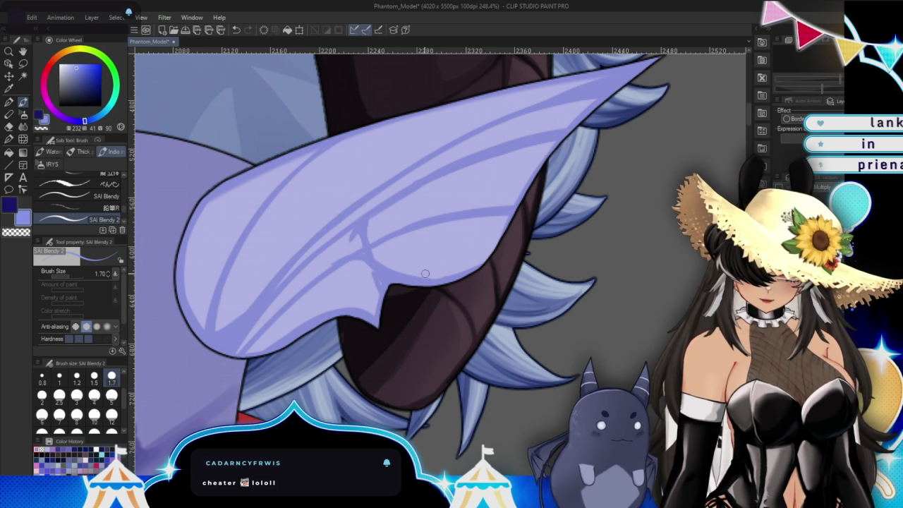
{"action": "left_click_drag", "start_coordinate": [429, 289], "coordinate": [419, 278]}
Paint a broad soft stroke at size 5, then thin strokes across the ear at size 1.7.
{"action": "left_click", "coordinate": [59, 395]}
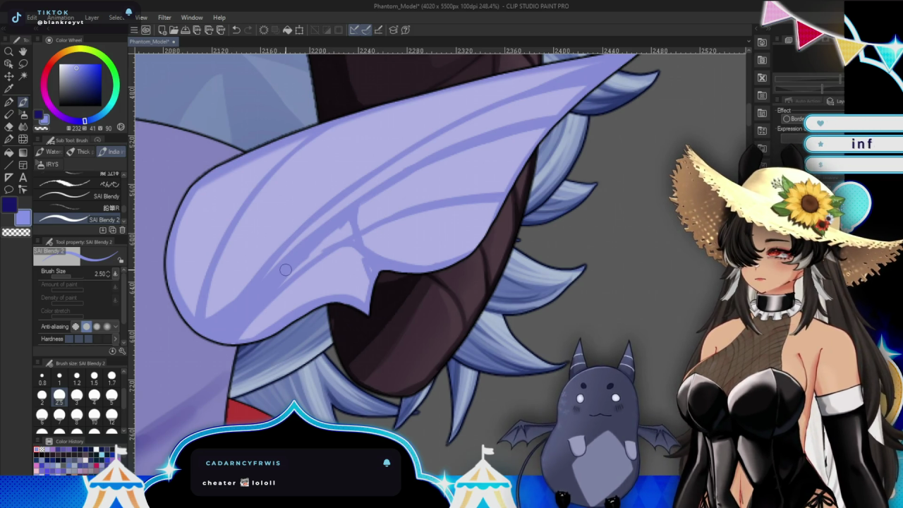
{"action": "left_click", "coordinate": [111, 395]}
{"action": "mouse_move", "coordinate": [301, 276]}
{"action": "left_mouse_down"}
{"action": "mouse_move", "coordinate": [337, 239]}
{"action": "mouse_move", "coordinate": [355, 261]}
{"action": "mouse_move", "coordinate": [333, 310]}
{"action": "left_mouse_up"}
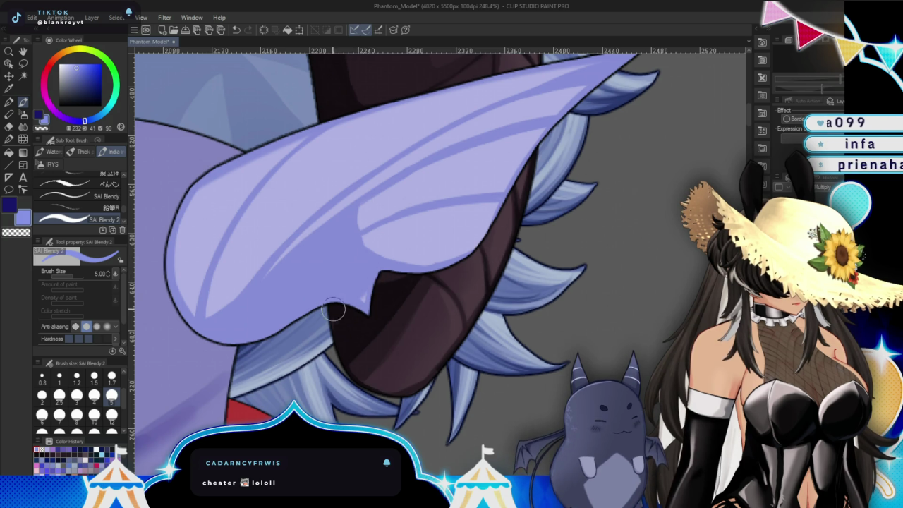
{"action": "left_click", "coordinate": [112, 377]}
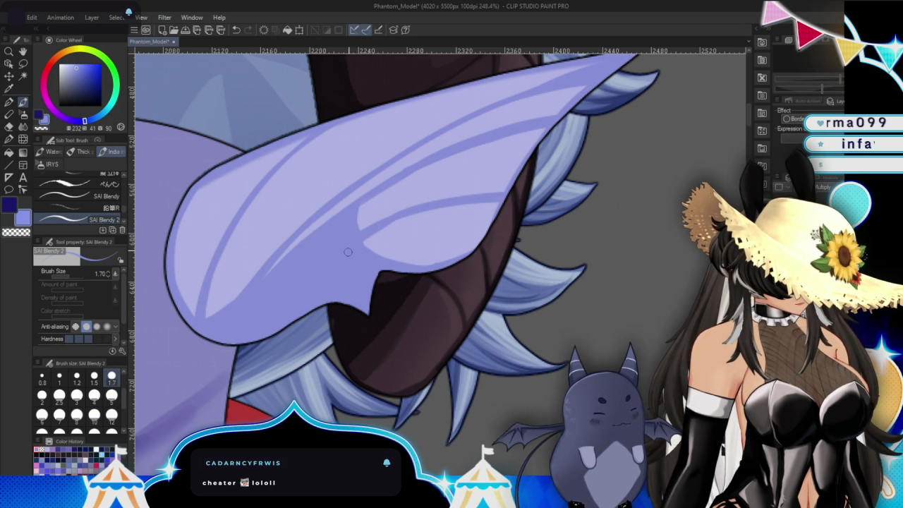
{"action": "left_click_drag", "start_coordinate": [356, 236], "coordinate": [438, 202]}
{"action": "left_click_drag", "start_coordinate": [359, 195], "coordinate": [265, 277]}
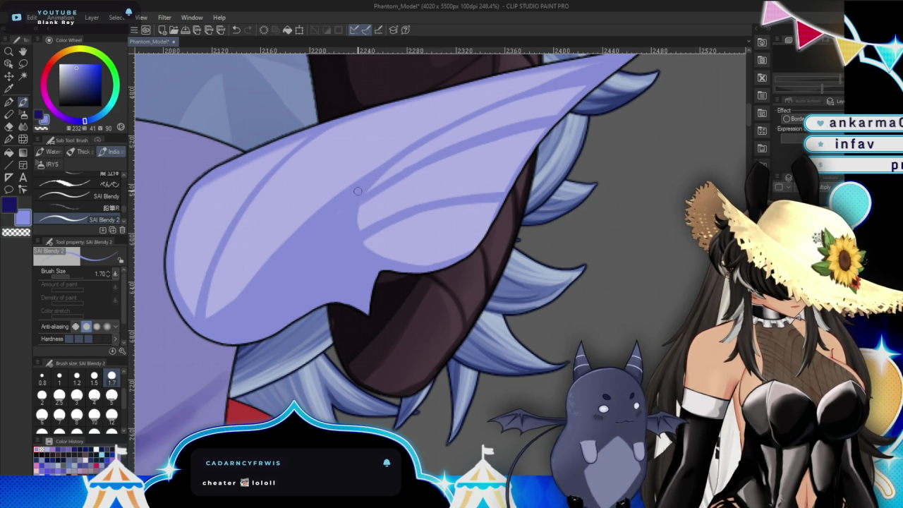
{"action": "left_click_drag", "start_coordinate": [358, 191], "coordinate": [500, 265]}
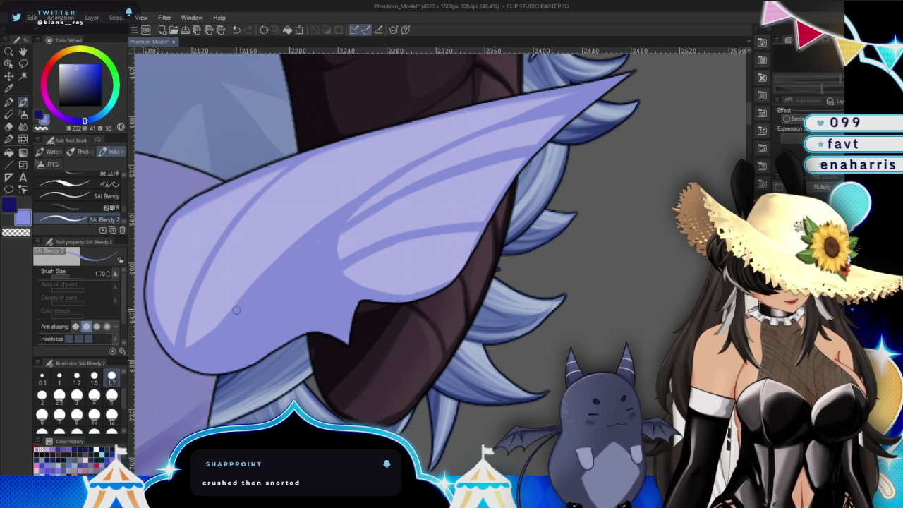
Paint highlight and shading strokes up the ear's left part and soften them with the Blur tool.
{"action": "left_click_drag", "start_coordinate": [237, 310], "coordinate": [260, 198]}
{"action": "left_click_drag", "start_coordinate": [222, 296], "coordinate": [284, 191]}
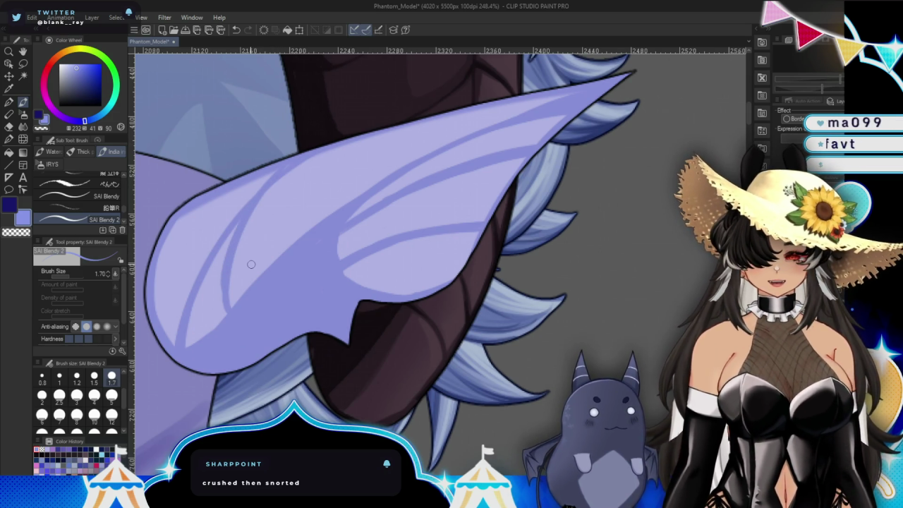
{"action": "left_click_drag", "start_coordinate": [191, 327], "coordinate": [243, 217]}
{"action": "left_click_drag", "start_coordinate": [187, 347], "coordinate": [212, 290]}
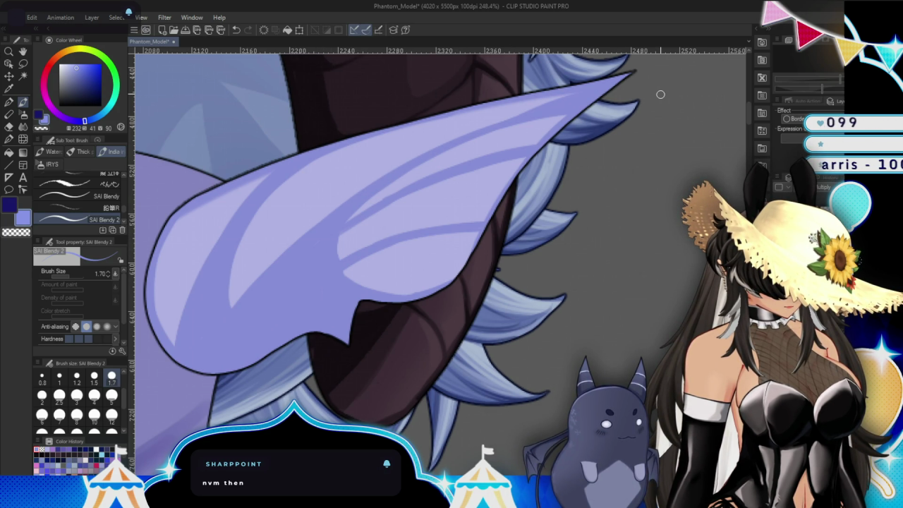
{"action": "key", "text": "j"}
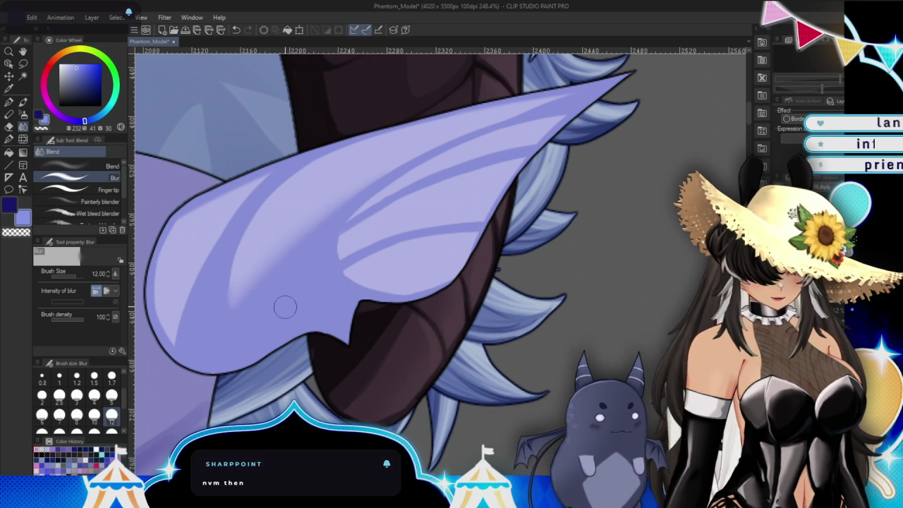
{"action": "key", "text": "b"}
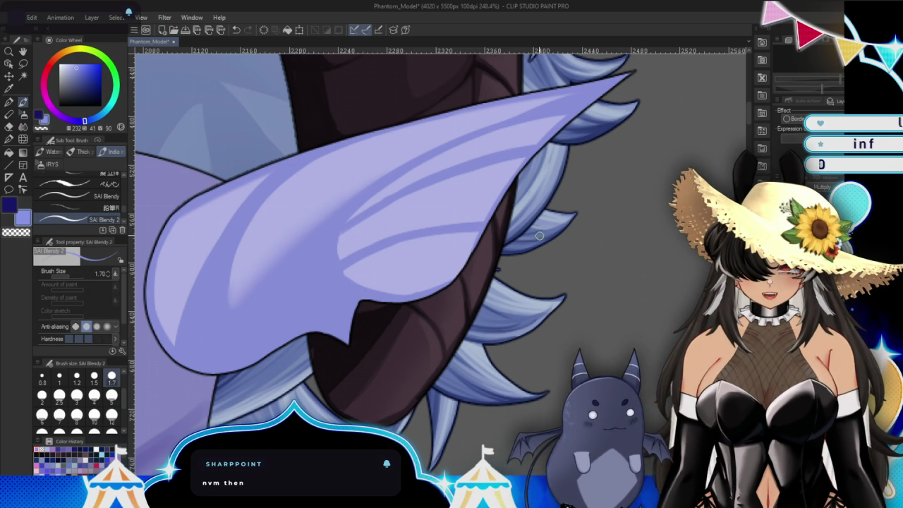
{"action": "scroll", "coordinate": [539, 235], "scroll_direction": "up", "scroll_amount": 1}
{"action": "scroll", "coordinate": [557, 297], "scroll_direction": "up", "scroll_amount": 1}
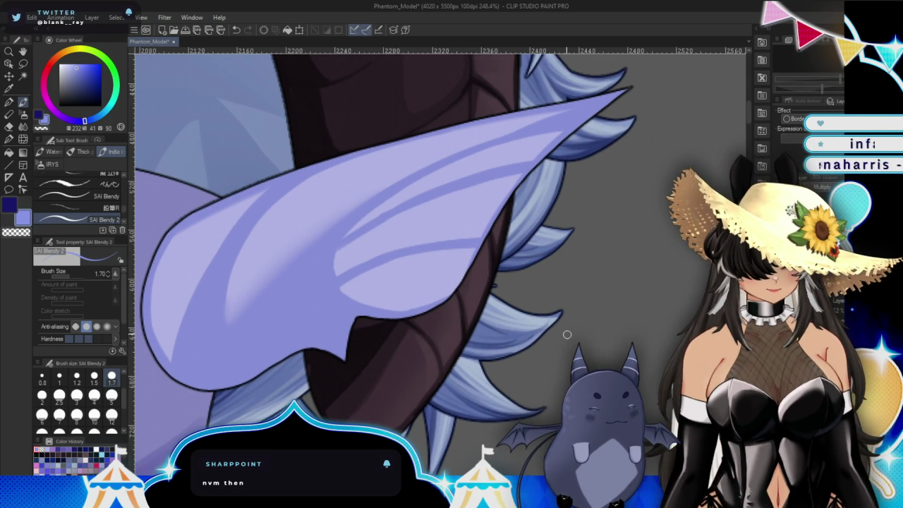
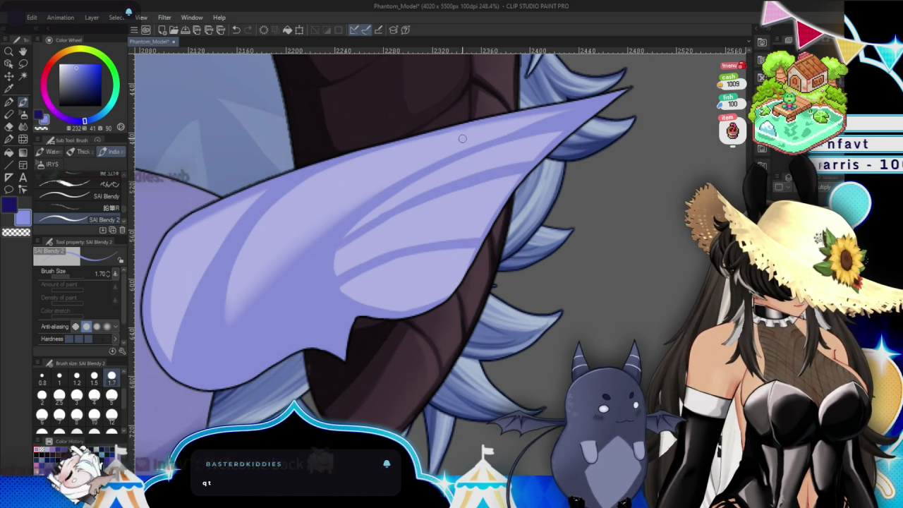
Toggle between Blur and the painting brush, shrinking the brush to 0.8 for fine hatching.
{"action": "key", "text": "j"}
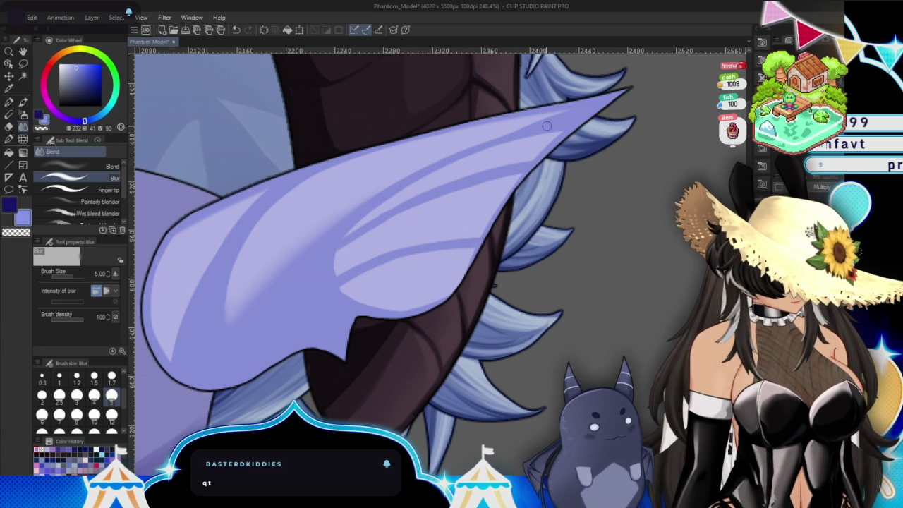
{"action": "scroll", "coordinate": [530, 210], "scroll_direction": "down", "scroll_amount": 2}
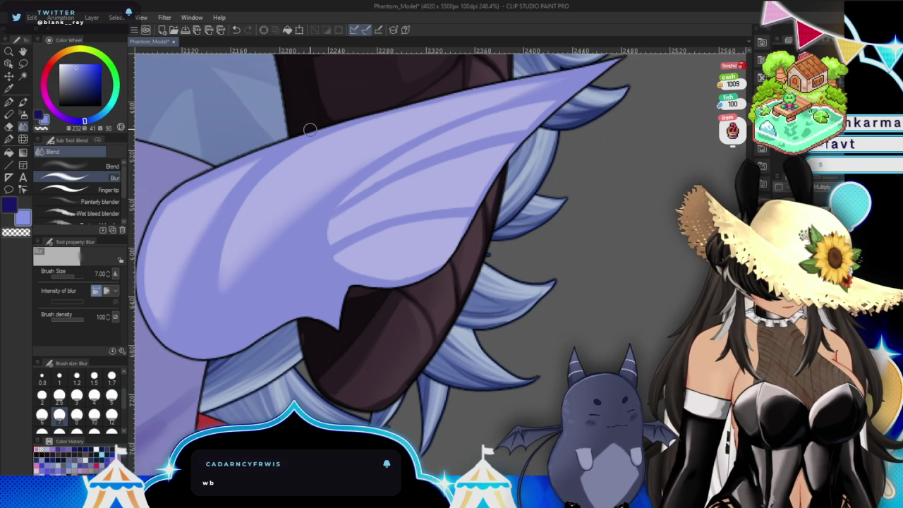
{"action": "scroll", "coordinate": [345, 244], "scroll_direction": "down", "scroll_amount": 1}
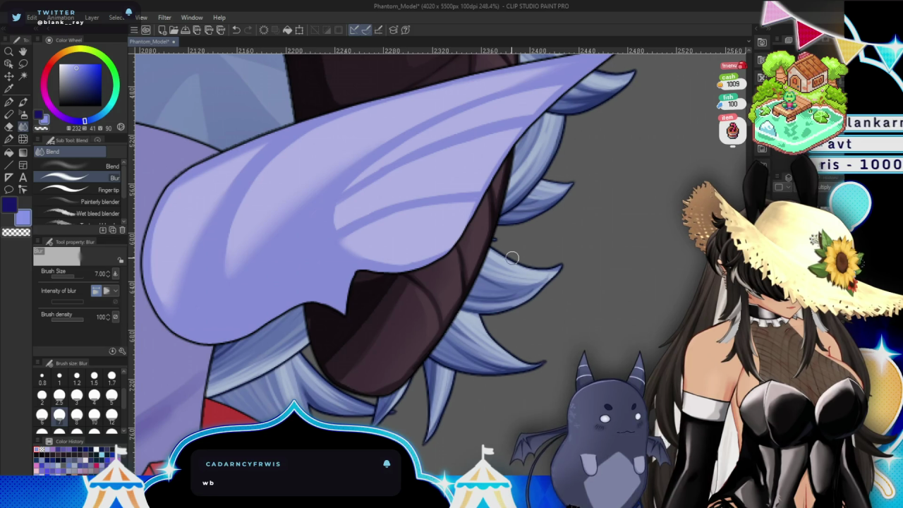
{"action": "key", "text": "b"}
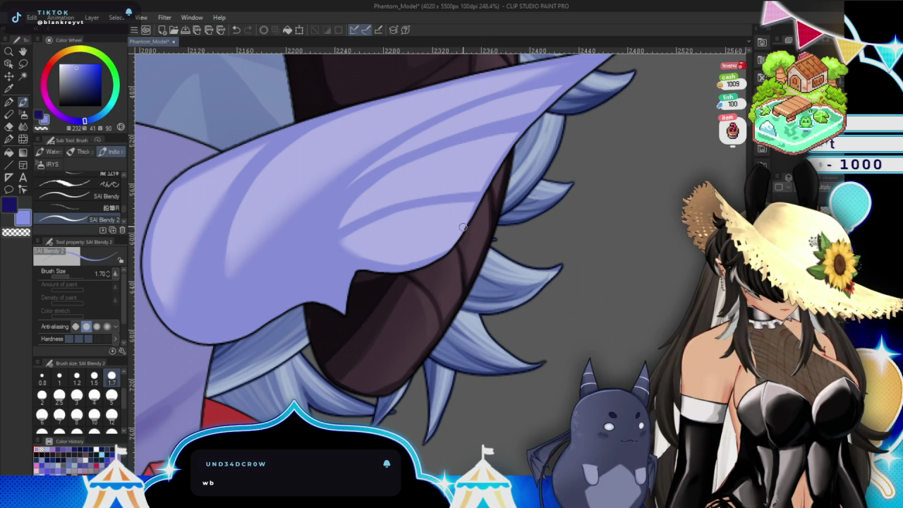
{"action": "key", "text": "bracketleft"}
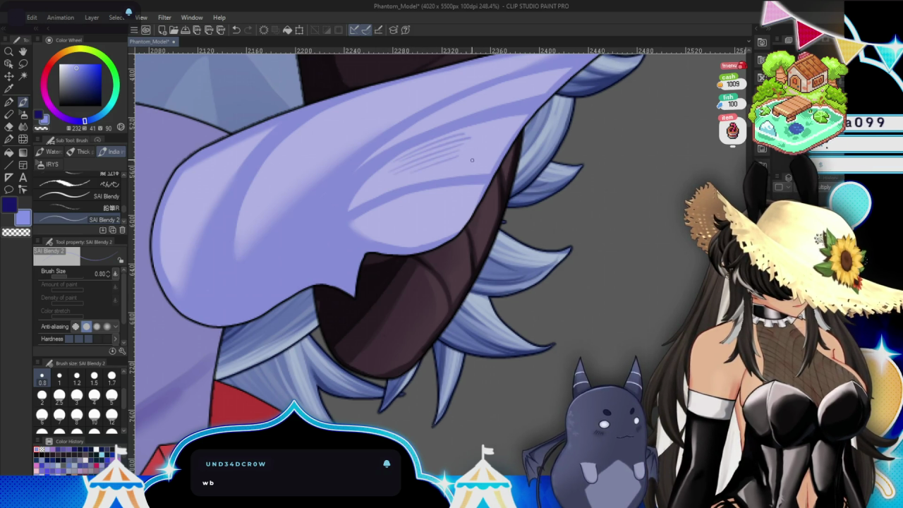
Alternate Soft airbrush, painting brush and Blur to soften hatch lines toward the ear's base.
{"action": "key", "text": "b"}
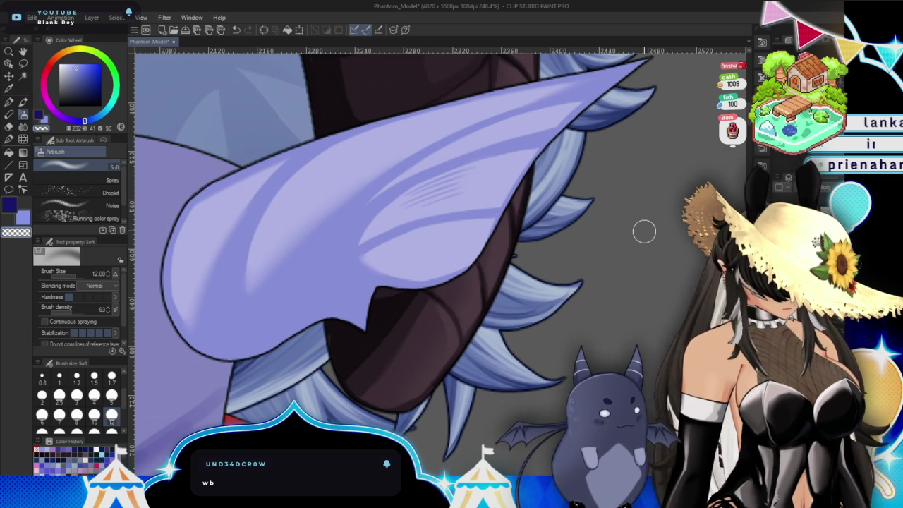
{"action": "left_click", "coordinate": [24, 103]}
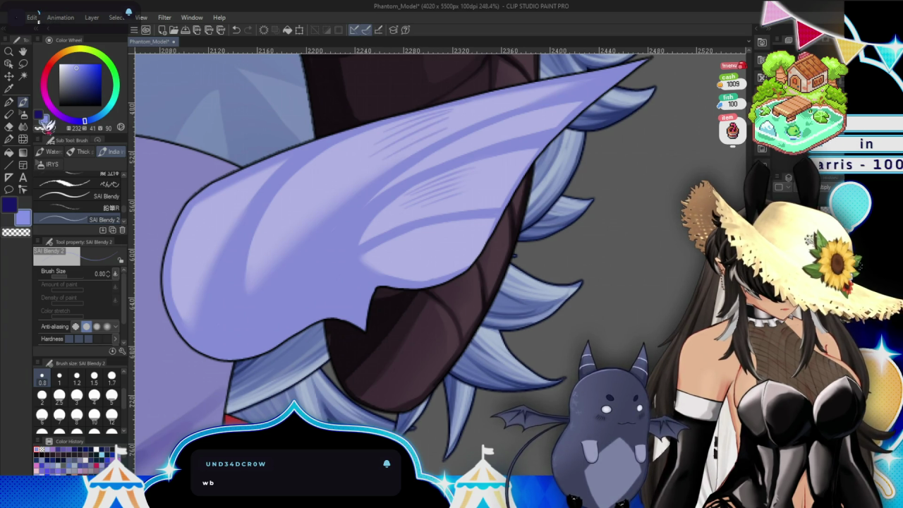
{"action": "left_click", "coordinate": [23, 127]}
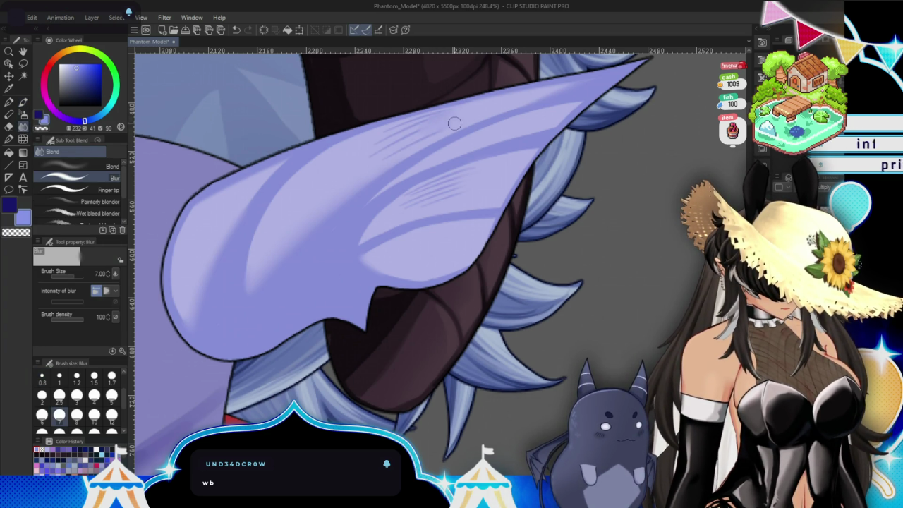
{"action": "scroll", "coordinate": [643, 230], "scroll_direction": "down", "scroll_amount": 2}
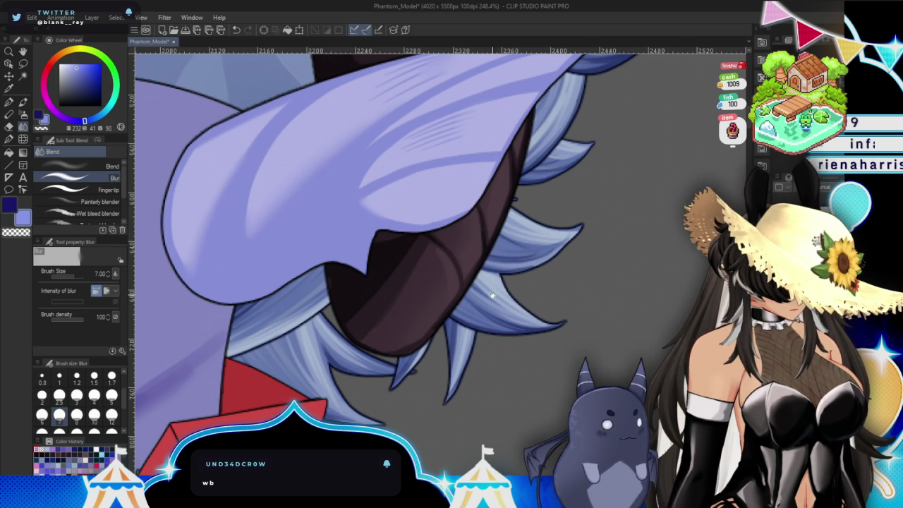
{"action": "left_click_drag", "start_coordinate": [492, 295], "coordinate": [468, 317]}
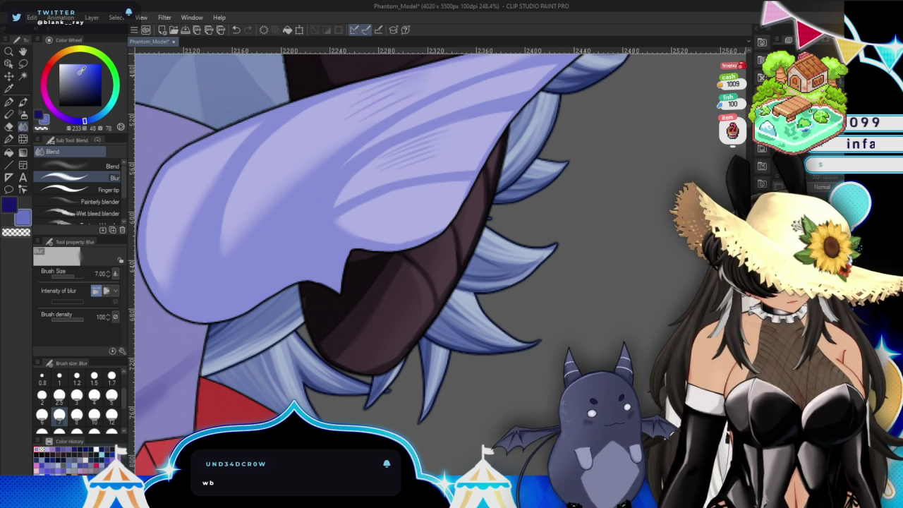
{"action": "key", "text": "p"}
{"action": "scroll", "coordinate": [602, 272], "scroll_direction": "up", "scroll_amount": 2}
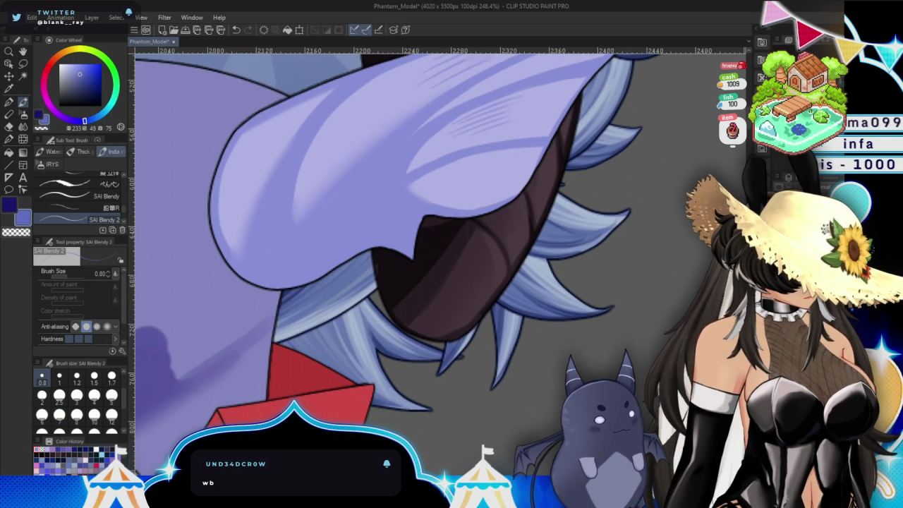
{"action": "scroll", "coordinate": [603, 273], "scroll_direction": "up", "scroll_amount": 1}
{"action": "scroll", "coordinate": [400, 266], "scroll_direction": "up", "scroll_amount": 1}
Zoom in and draw dark diagonal strokes across the ear's middle, redoing one misplaced stroke.
{"action": "key", "text": "bracketright"}
{"action": "key", "text": "bracketright"}
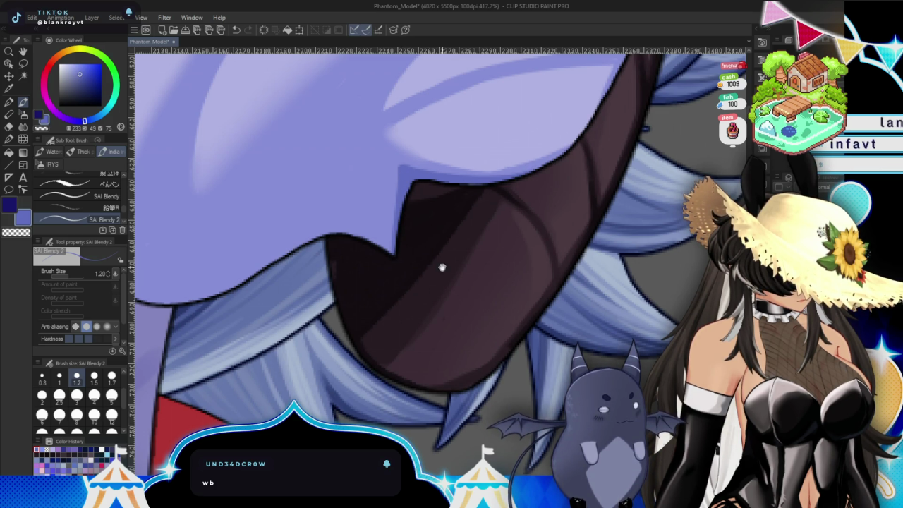
{"action": "left_click_drag", "start_coordinate": [442, 267], "coordinate": [589, 240]}
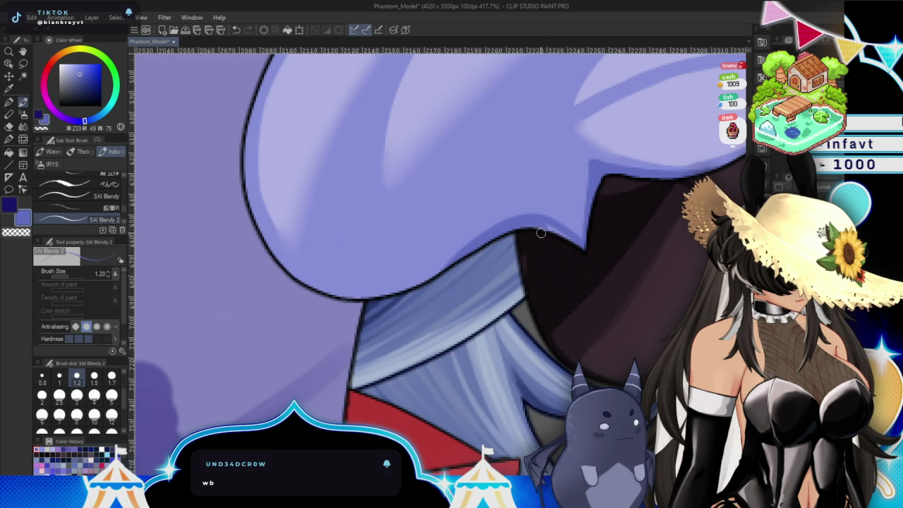
{"action": "left_click_drag", "start_coordinate": [583, 242], "coordinate": [336, 254]}
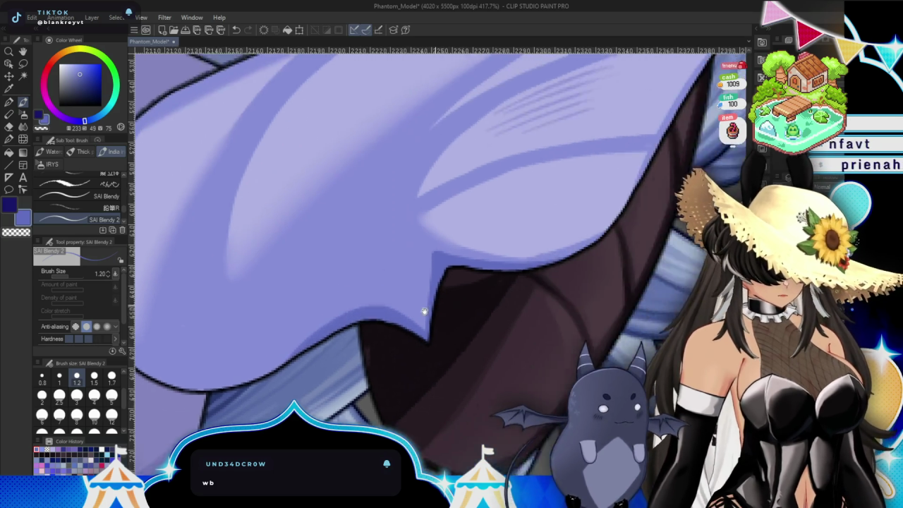
{"action": "left_click_drag", "start_coordinate": [225, 360], "coordinate": [316, 265]}
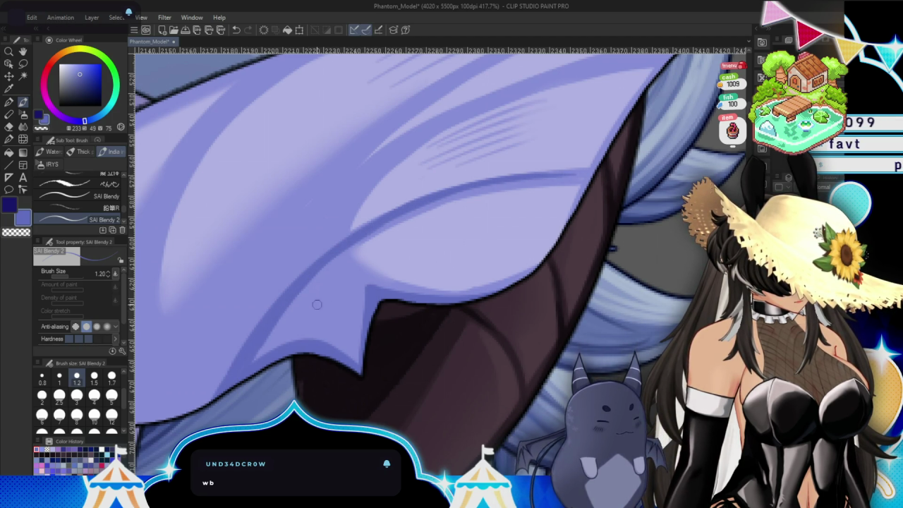
{"action": "mouse_move", "coordinate": [496, 230]}
{"action": "left_mouse_down"}
{"action": "mouse_move", "coordinate": [464, 303]}
{"action": "mouse_move", "coordinate": [356, 316]}
{"action": "left_mouse_up"}
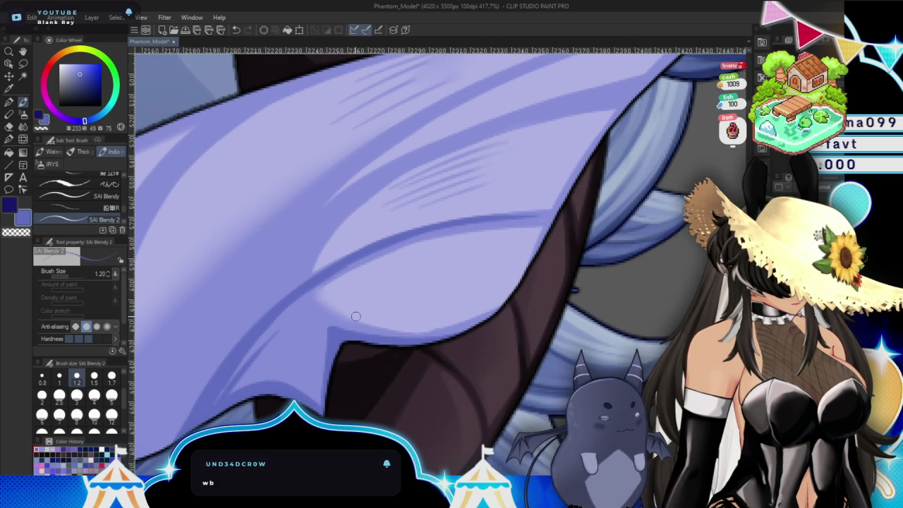
{"action": "left_click_drag", "start_coordinate": [212, 381], "coordinate": [372, 182]}
{"action": "left_click_drag", "start_coordinate": [242, 326], "coordinate": [472, 134]}
{"action": "key", "text": "ctrl+z"}
{"action": "left_click_drag", "start_coordinate": [251, 300], "coordinate": [459, 142]}
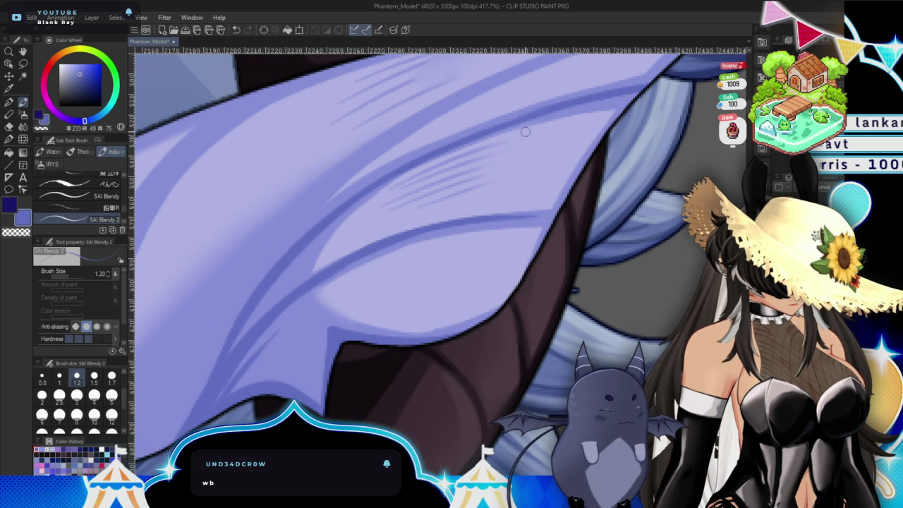
Set the brush to size 1 and add darker strokes extending toward the ear's tip.
{"action": "key", "text": "bracketleft"}
{"action": "key", "text": "bracketleft"}
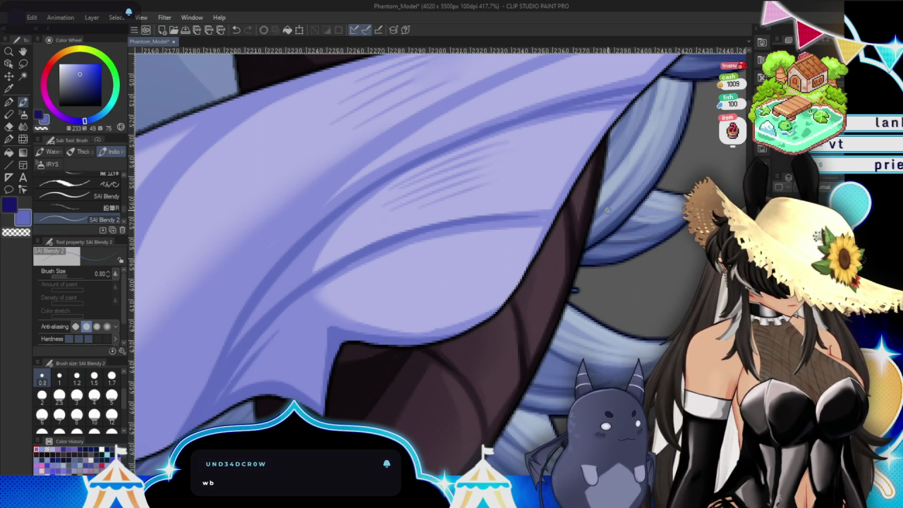
{"action": "key", "text": "h"}
{"action": "key", "text": "h"}
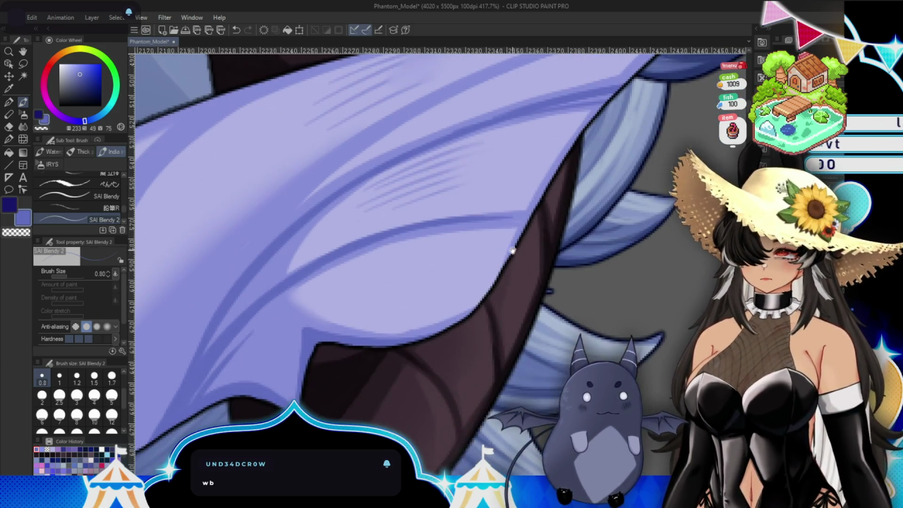
{"action": "left_click", "coordinate": [59, 377]}
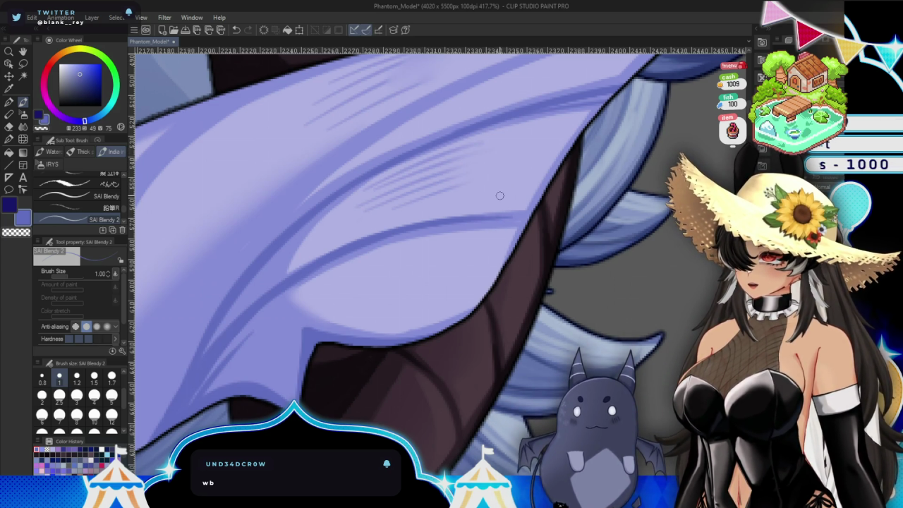
{"action": "left_click_drag", "start_coordinate": [410, 308], "coordinate": [488, 238]}
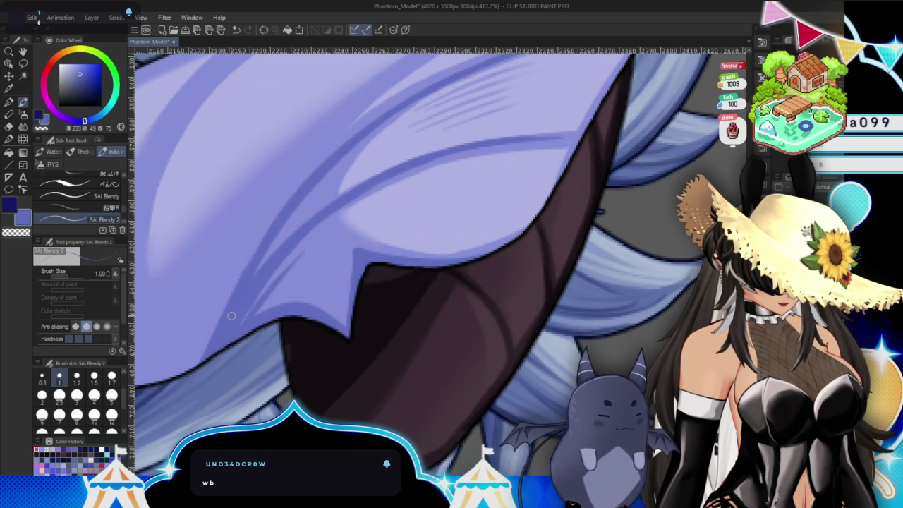
{"action": "left_click_drag", "start_coordinate": [240, 297], "coordinate": [383, 392]}
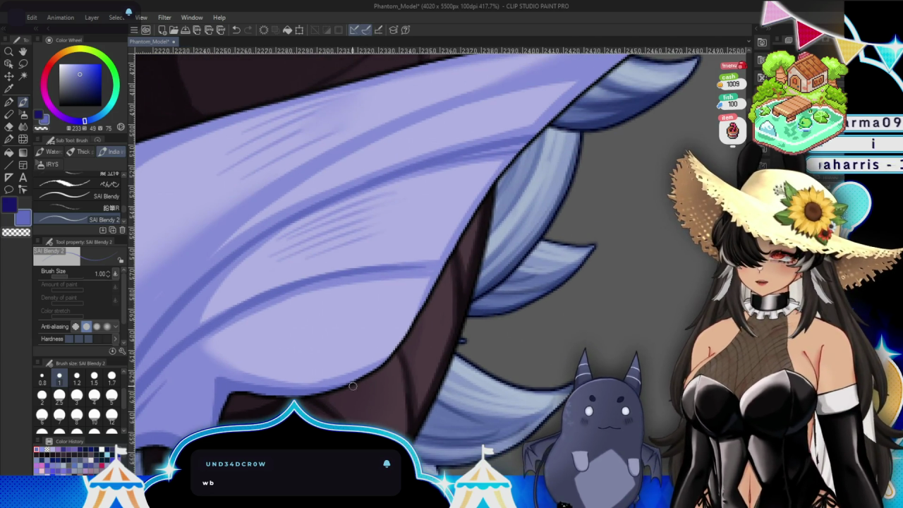
{"action": "left_click_drag", "start_coordinate": [398, 361], "coordinate": [415, 381]}
{"action": "left_click_drag", "start_coordinate": [199, 333], "coordinate": [258, 220]}
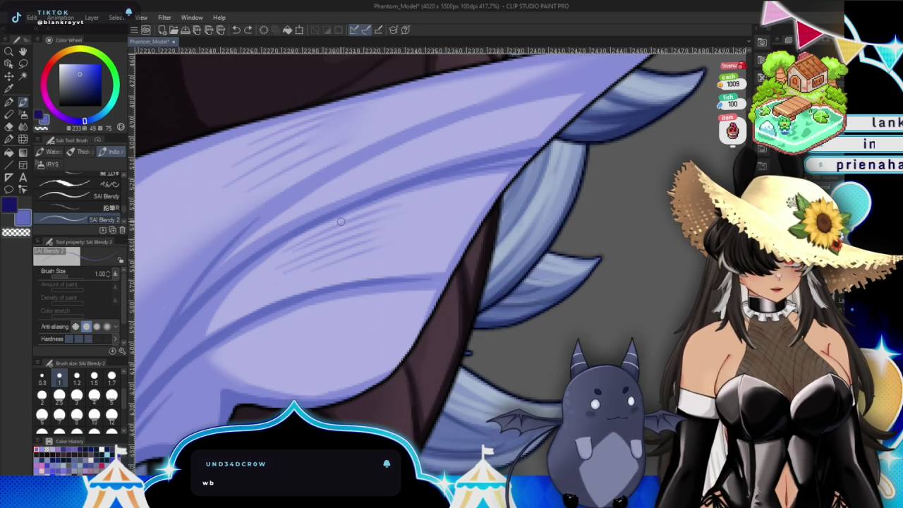
{"action": "left_click_drag", "start_coordinate": [259, 211], "coordinate": [646, 67]}
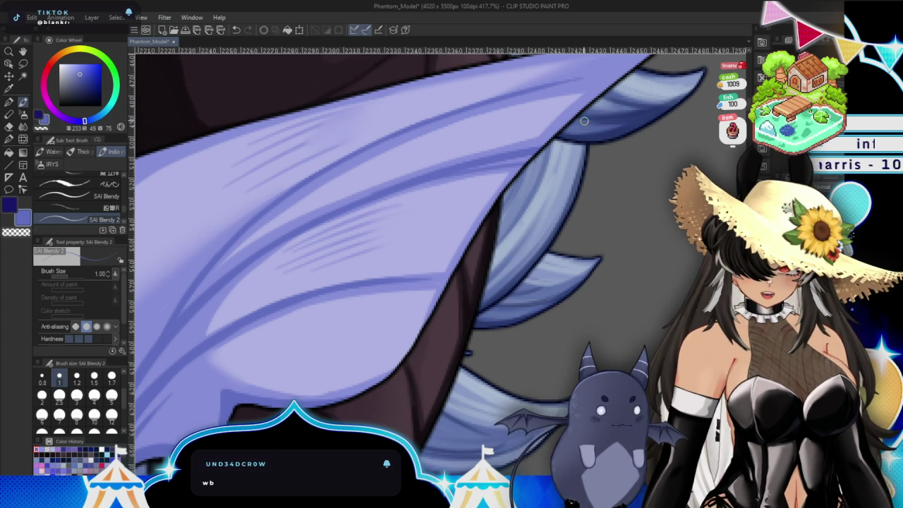
{"action": "left_click_drag", "start_coordinate": [582, 168], "coordinate": [561, 254]}
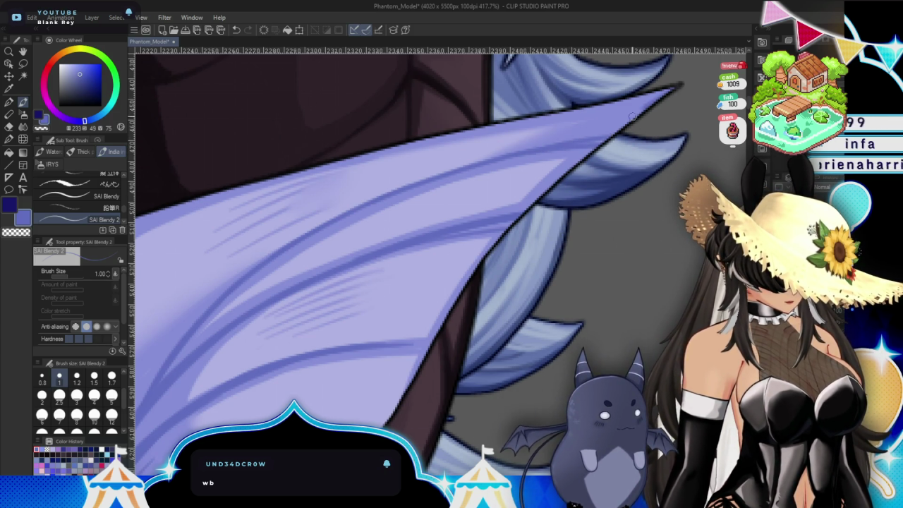
Outline the hair tip and light-purple ear tip, then stroke down the ear's base and left side.
{"action": "left_click_drag", "start_coordinate": [633, 117], "coordinate": [623, 135]}
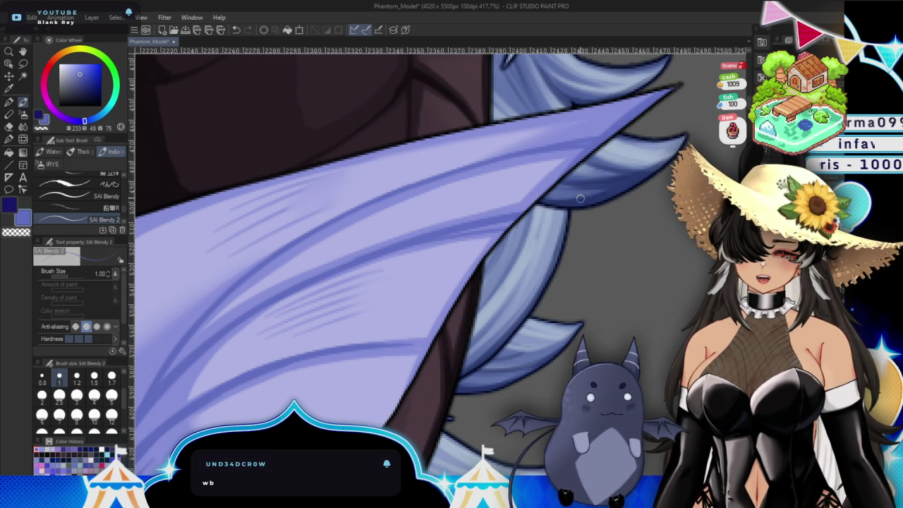
{"action": "left_click_drag", "start_coordinate": [607, 106], "coordinate": [423, 135]}
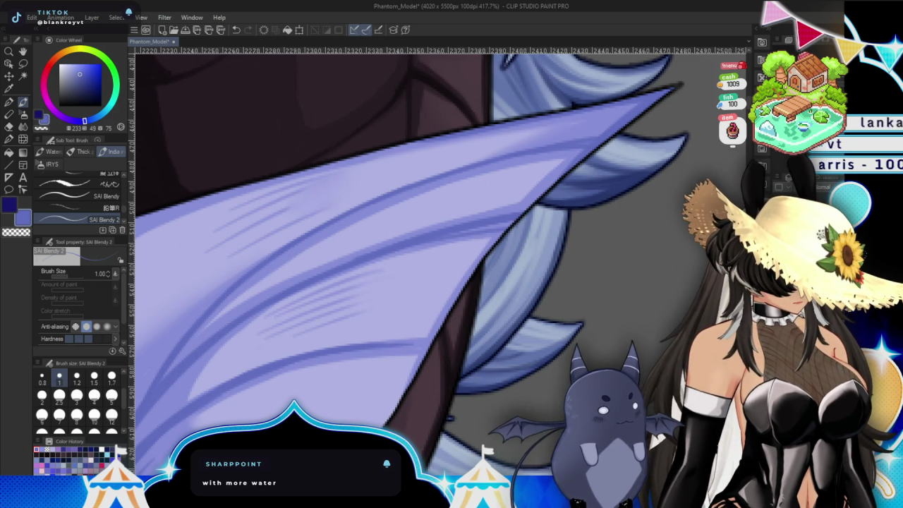
{"action": "left_click_drag", "start_coordinate": [270, 329], "coordinate": [482, 244]}
{"action": "mouse_move", "coordinate": [464, 102]}
{"action": "left_mouse_down"}
{"action": "mouse_move", "coordinate": [381, 133]}
{"action": "mouse_move", "coordinate": [292, 184]}
{"action": "mouse_move", "coordinate": [177, 346]}
{"action": "left_mouse_up"}
{"action": "left_click_drag", "start_coordinate": [384, 245], "coordinate": [485, 94]}
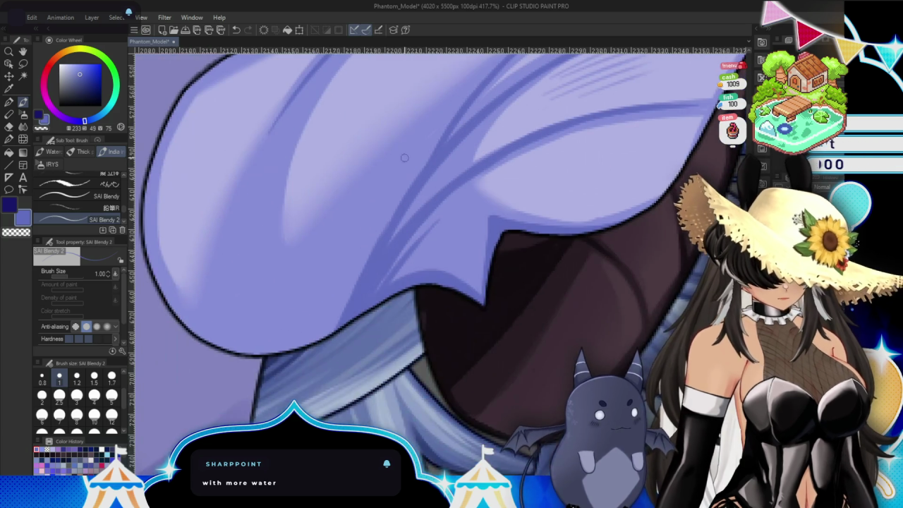
Draw dark blue lines along the ear's left outline and lower-left edge.
{"action": "left_click_drag", "start_coordinate": [301, 83], "coordinate": [231, 349]}
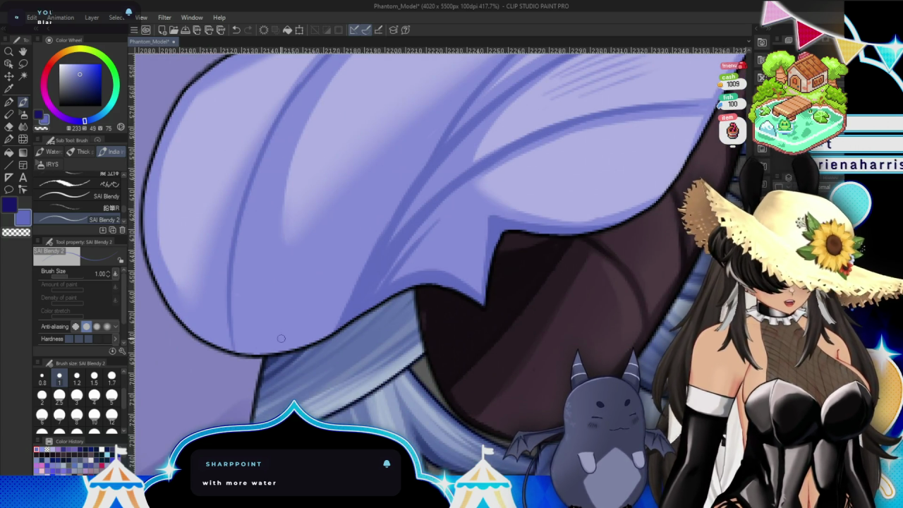
{"action": "left_click_drag", "start_coordinate": [281, 121], "coordinate": [225, 177]}
{"action": "left_click_drag", "start_coordinate": [176, 369], "coordinate": [209, 236]}
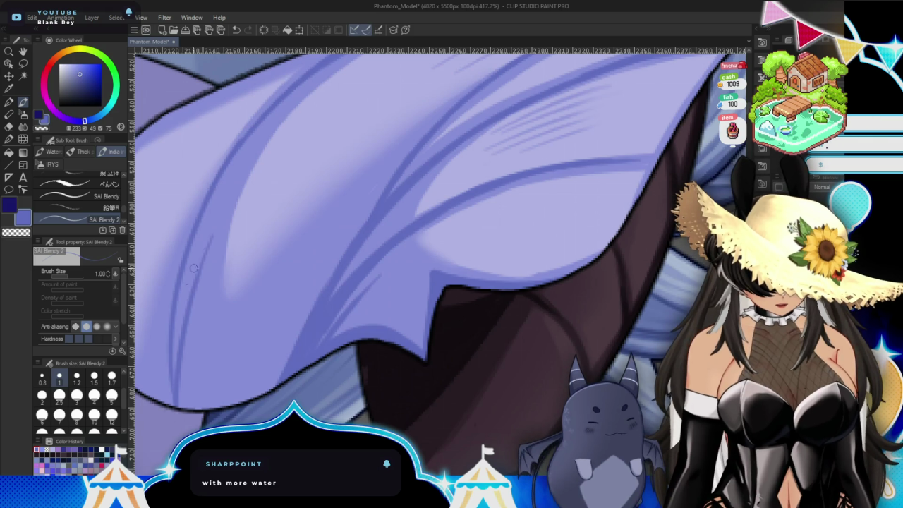
{"action": "left_click_drag", "start_coordinate": [272, 120], "coordinate": [173, 374]}
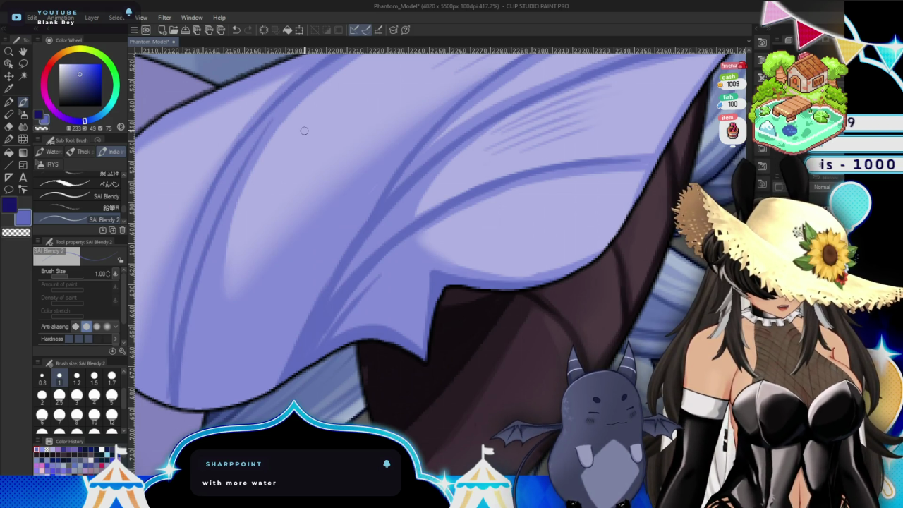
{"action": "left_click_drag", "start_coordinate": [304, 130], "coordinate": [334, 260]}
{"action": "mouse_move", "coordinate": [195, 236]}
{"action": "left_mouse_down"}
{"action": "mouse_move", "coordinate": [463, 261]}
{"action": "mouse_move", "coordinate": [375, 103]}
{"action": "left_mouse_up"}
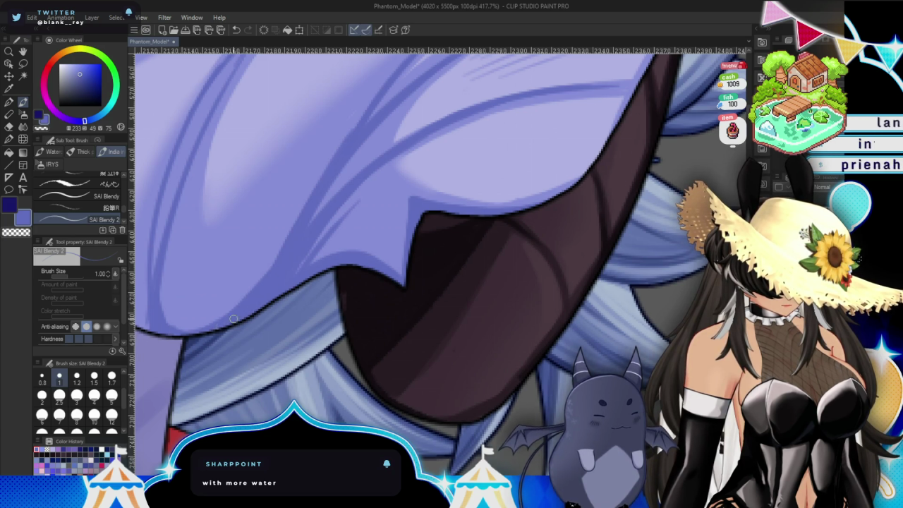
{"action": "left_click_drag", "start_coordinate": [433, 286], "coordinate": [451, 350]}
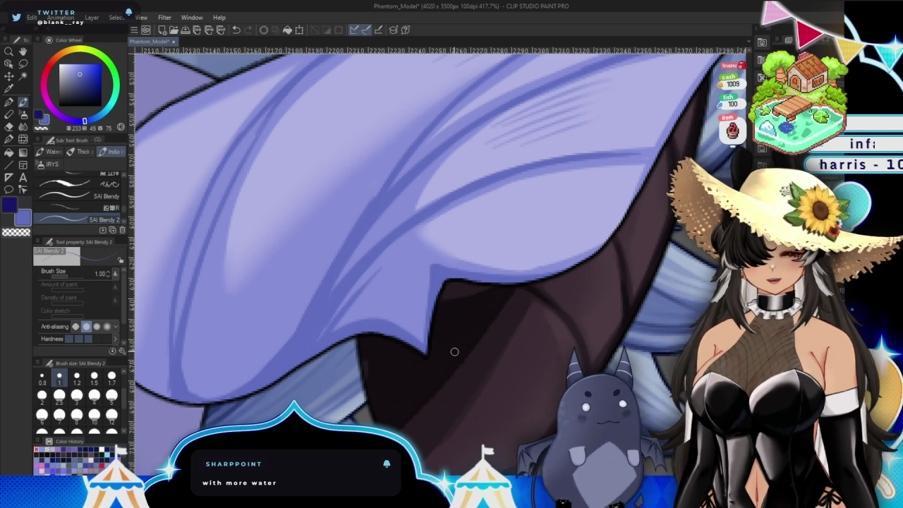
{"action": "left_click_drag", "start_coordinate": [452, 354], "coordinate": [500, 319]}
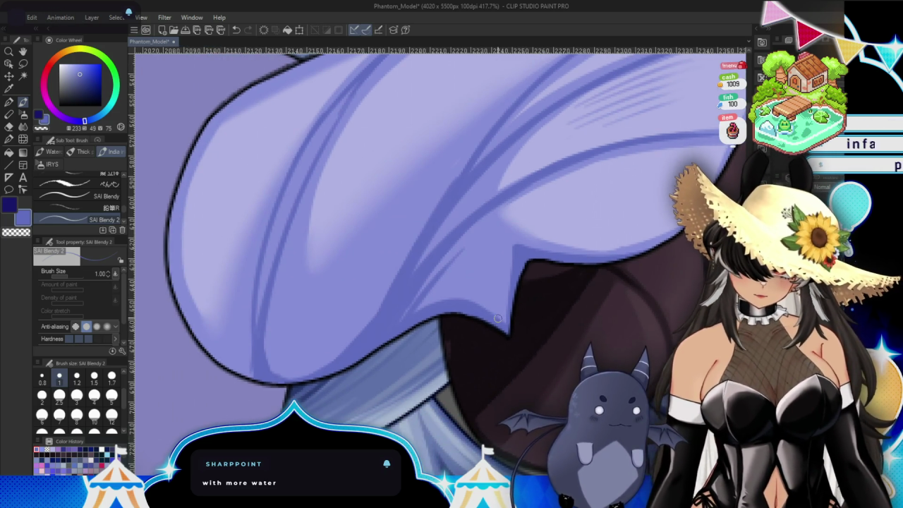
{"action": "left_click_drag", "start_coordinate": [213, 115], "coordinate": [170, 266]}
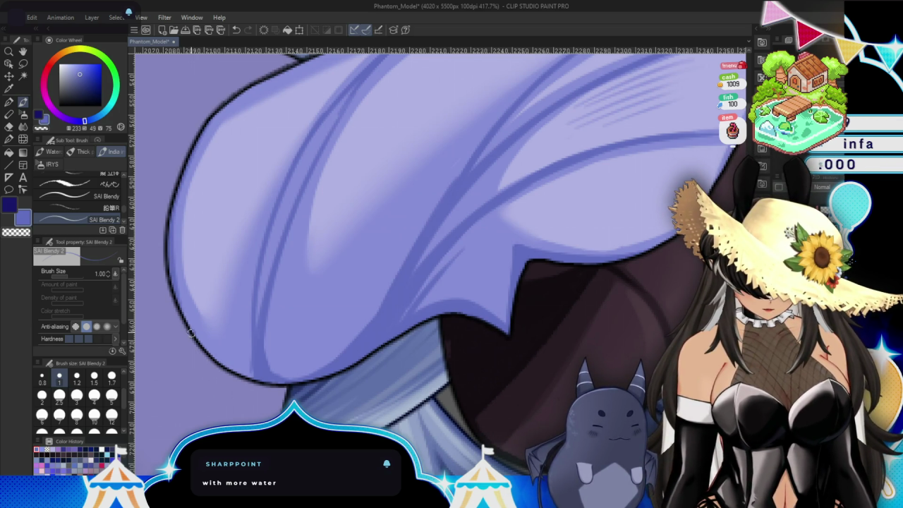
{"action": "left_click_drag", "start_coordinate": [212, 353], "coordinate": [253, 379]}
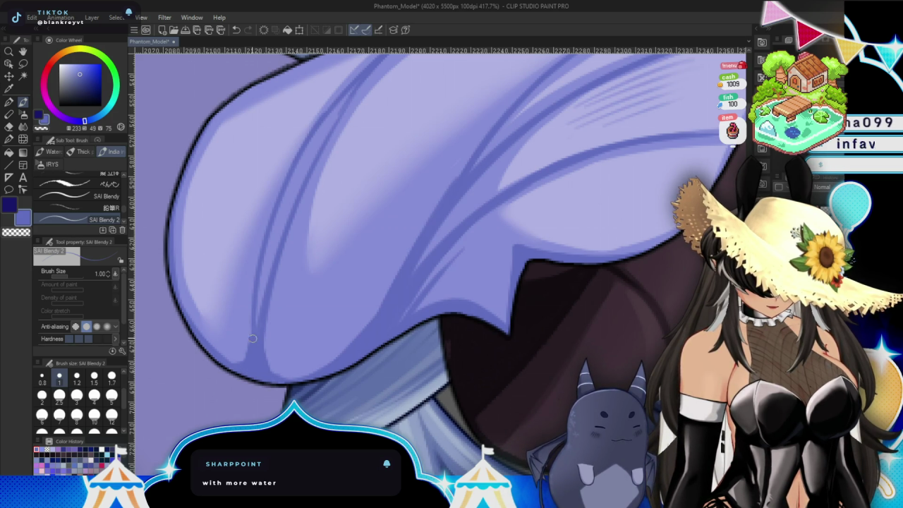
Add thin dark strokes along the upper edge and across the surface, then enlarge the brush to 1.7.
{"action": "scroll", "coordinate": [257, 360], "scroll_direction": "up", "scroll_amount": 3}
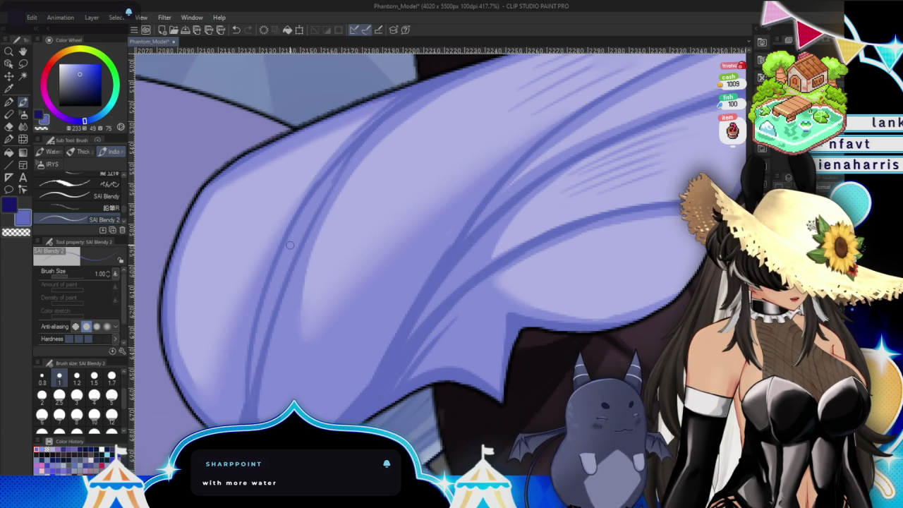
{"action": "scroll", "coordinate": [290, 245], "scroll_direction": "right", "scroll_amount": 3}
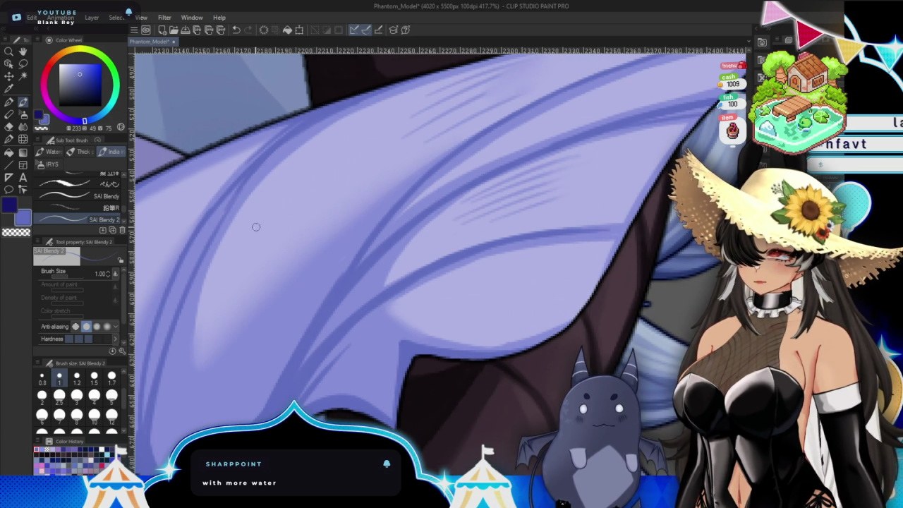
{"action": "left_click_drag", "start_coordinate": [252, 174], "coordinate": [393, 89]}
{"action": "scroll", "coordinate": [538, 204], "scroll_direction": "down", "scroll_amount": 1}
{"action": "scroll", "coordinate": [554, 172], "scroll_direction": "down", "scroll_amount": 1}
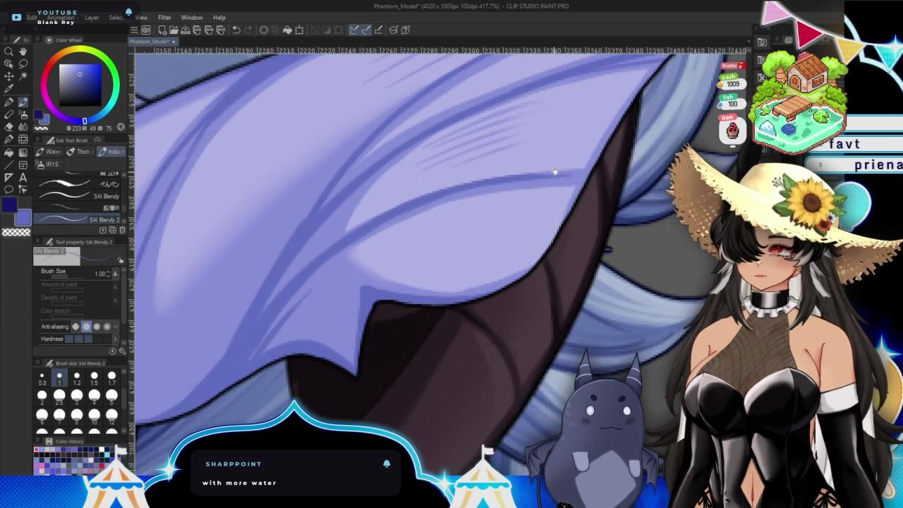
{"action": "scroll", "coordinate": [589, 242], "scroll_direction": "down", "scroll_amount": 1}
{"action": "scroll", "coordinate": [502, 203], "scroll_direction": "down", "scroll_amount": 1}
{"action": "left_click_drag", "start_coordinate": [363, 117], "coordinate": [224, 310]}
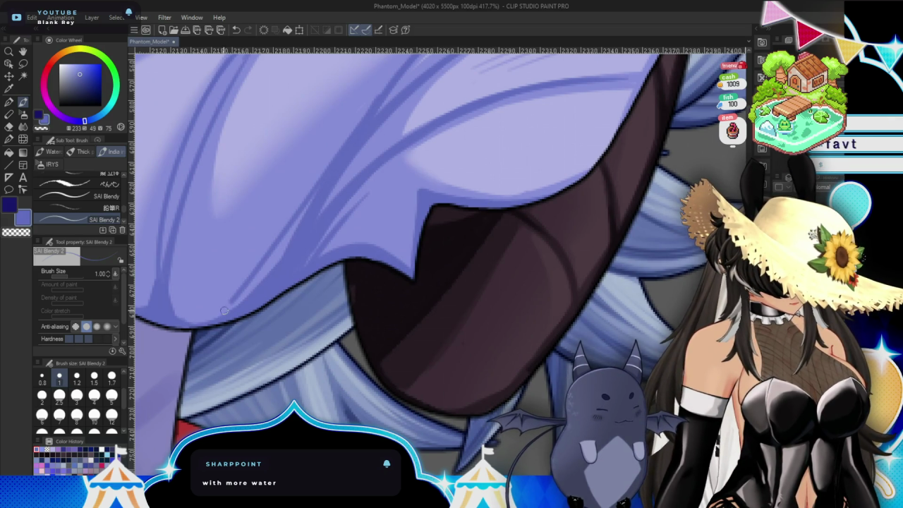
{"action": "left_click", "coordinate": [112, 378]}
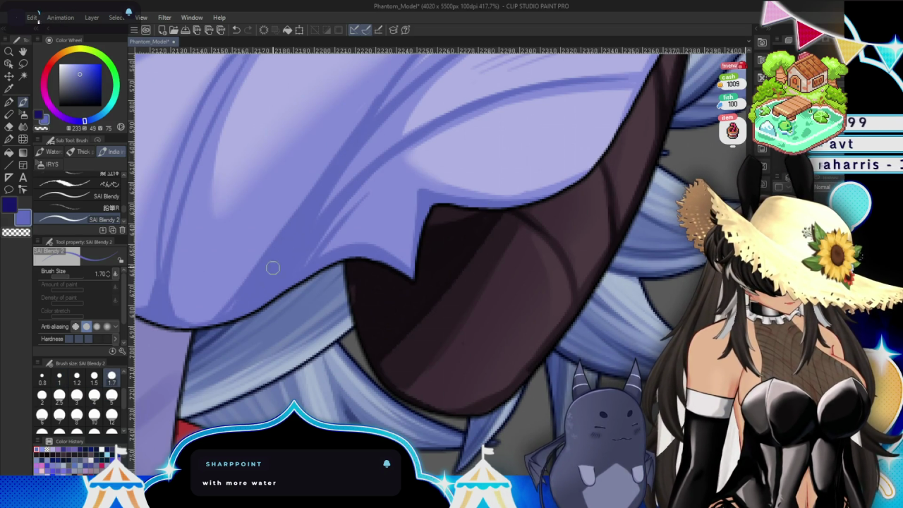
{"action": "key", "text": "j"}
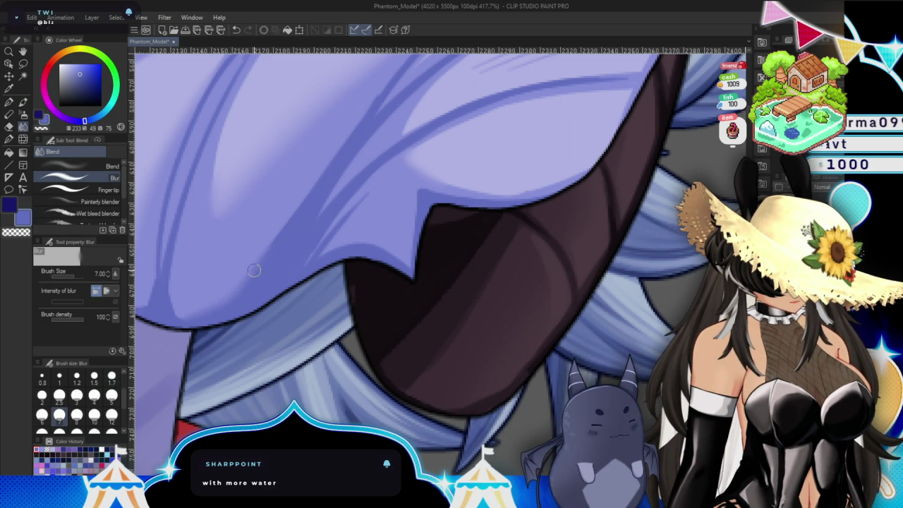
Pan and zoom out to 282.8% with the Blur tool to see more of the ear.
{"action": "left_click_drag", "start_coordinate": [269, 243], "coordinate": [333, 327]}
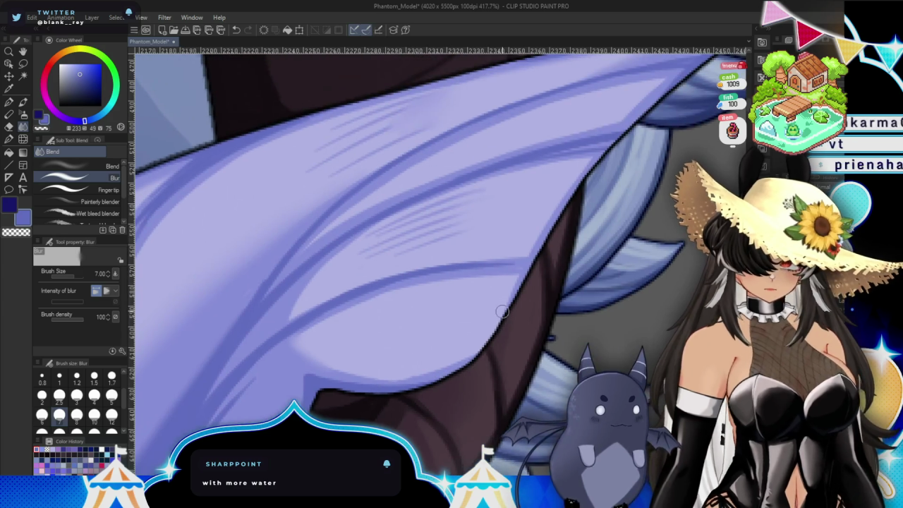
{"action": "scroll", "coordinate": [437, 261], "scroll_direction": "down", "scroll_amount": 3}
{"action": "scroll", "coordinate": [438, 261], "scroll_direction": "up", "scroll_amount": 2}
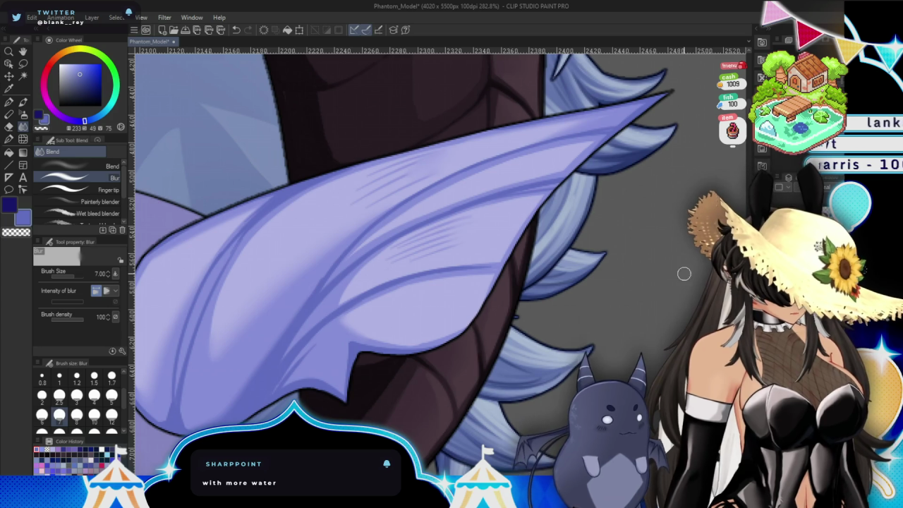
{"action": "left_click", "coordinate": [299, 237], "text": "alt"}
Spray a light lavender airbrush glow at size 30 on the upper ear, undoing a pinkish pass.
{"action": "key", "text": "b"}
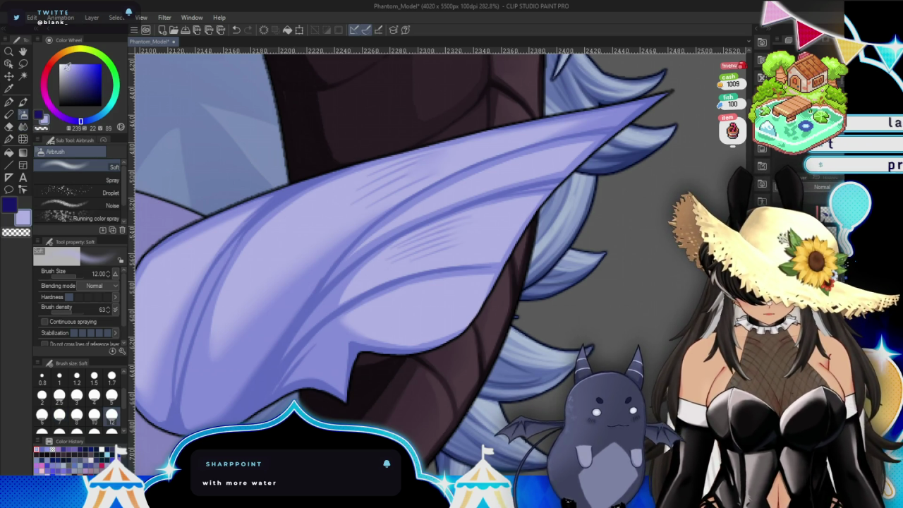
{"action": "left_click", "coordinate": [466, 183], "text": "alt"}
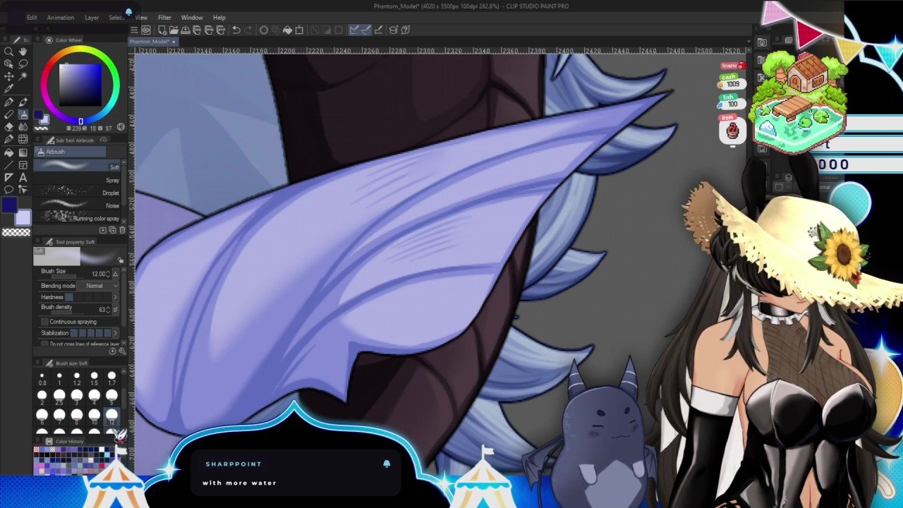
{"action": "left_click", "coordinate": [111, 430]}
{"action": "mouse_move", "coordinate": [444, 176]}
{"action": "left_mouse_down"}
{"action": "mouse_move", "coordinate": [470, 165]}
{"action": "mouse_move", "coordinate": [459, 216]}
{"action": "mouse_move", "coordinate": [411, 275]}
{"action": "left_mouse_up"}
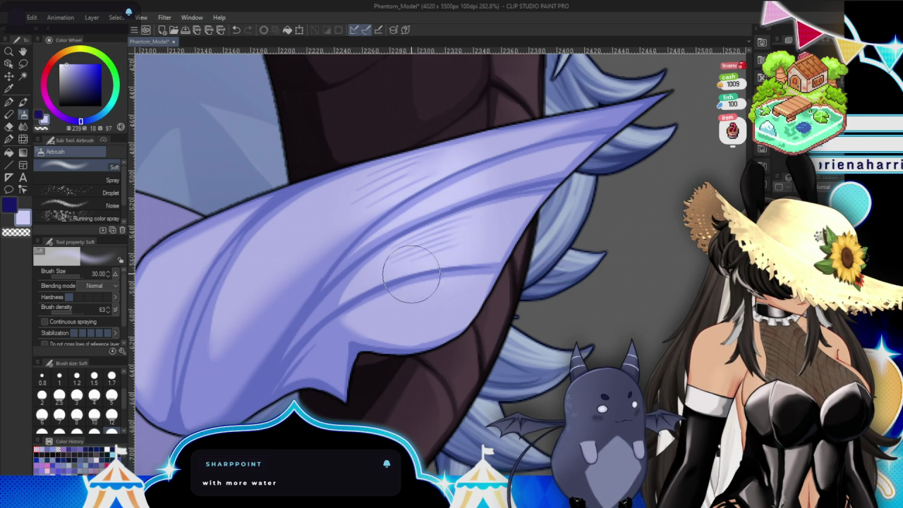
{"action": "left_click_drag", "start_coordinate": [80, 121], "coordinate": [56, 112]}
{"action": "mouse_move", "coordinate": [508, 134]}
{"action": "left_mouse_down"}
{"action": "mouse_move", "coordinate": [437, 187]}
{"action": "mouse_move", "coordinate": [533, 251]}
{"action": "left_mouse_up"}
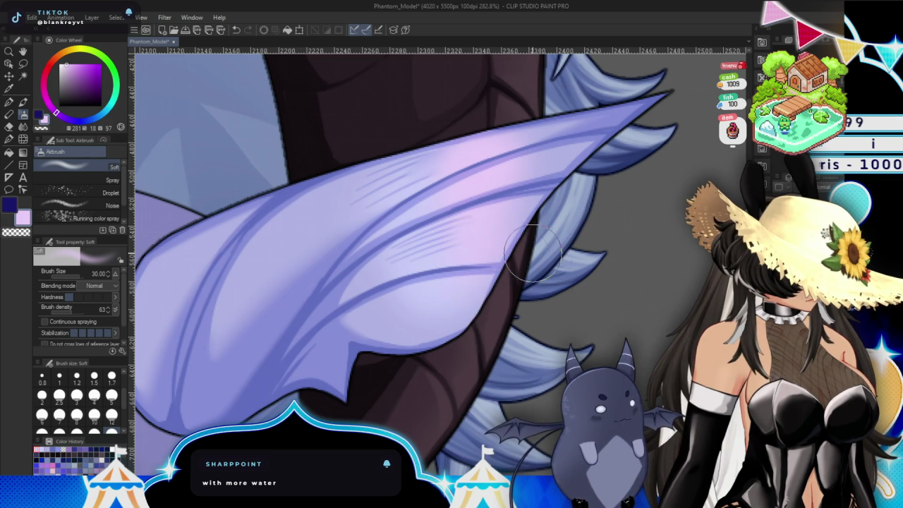
{"action": "key", "text": "ctrl+z"}
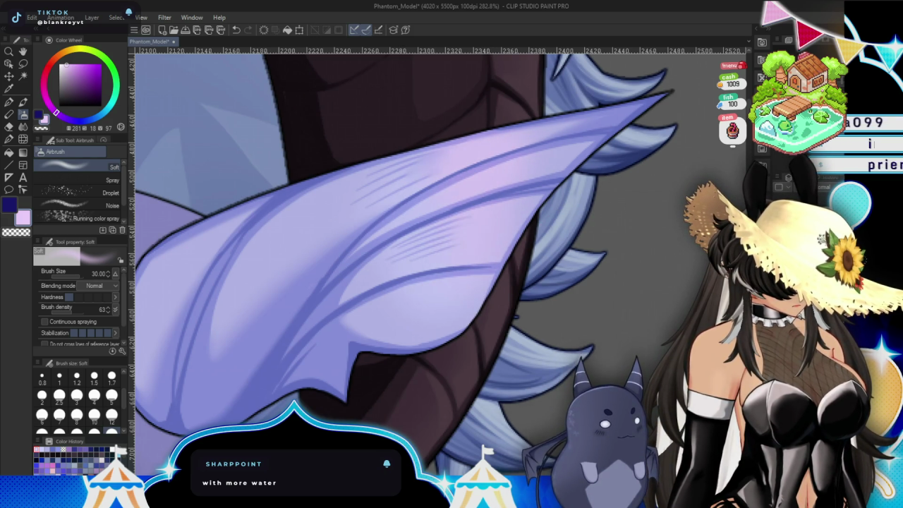
Pick and fine-tune a blue on the colour wheel for line work.
{"action": "left_click_drag", "start_coordinate": [437, 283], "coordinate": [410, 240]}
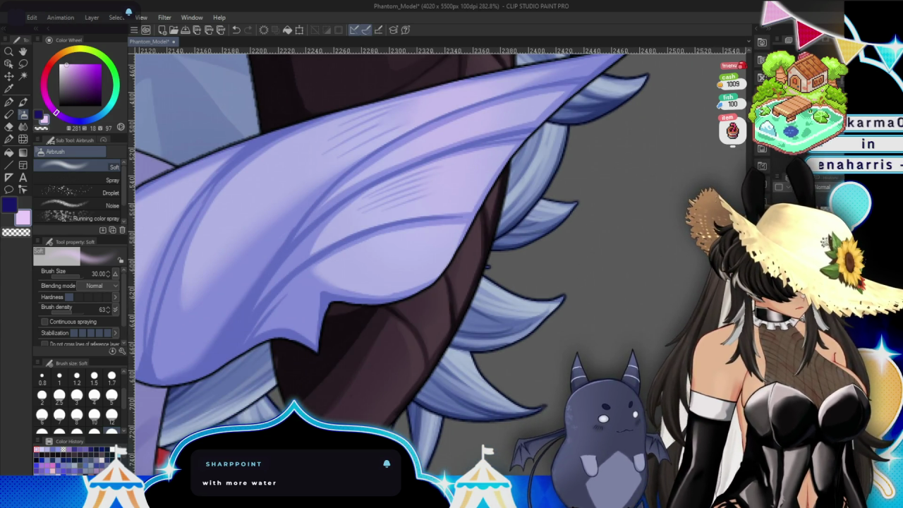
{"action": "left_click", "coordinate": [84, 120]}
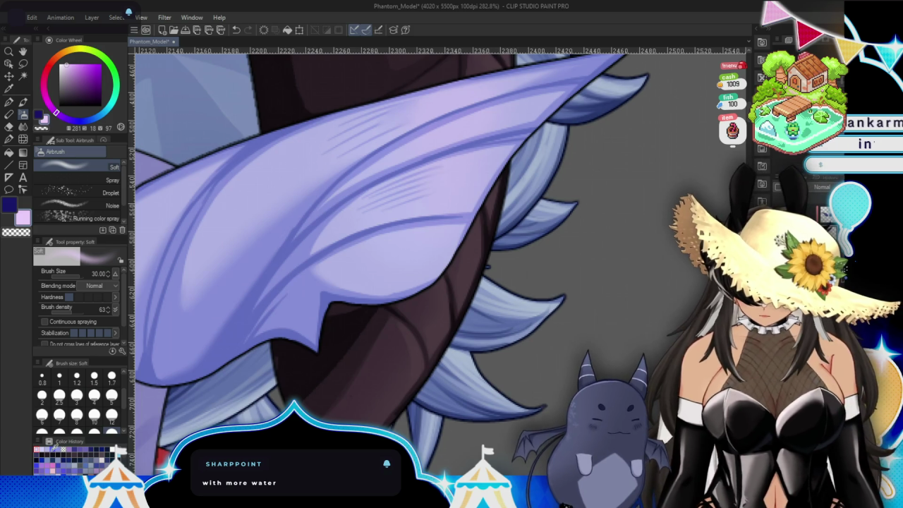
{"action": "left_click", "coordinate": [91, 77]}
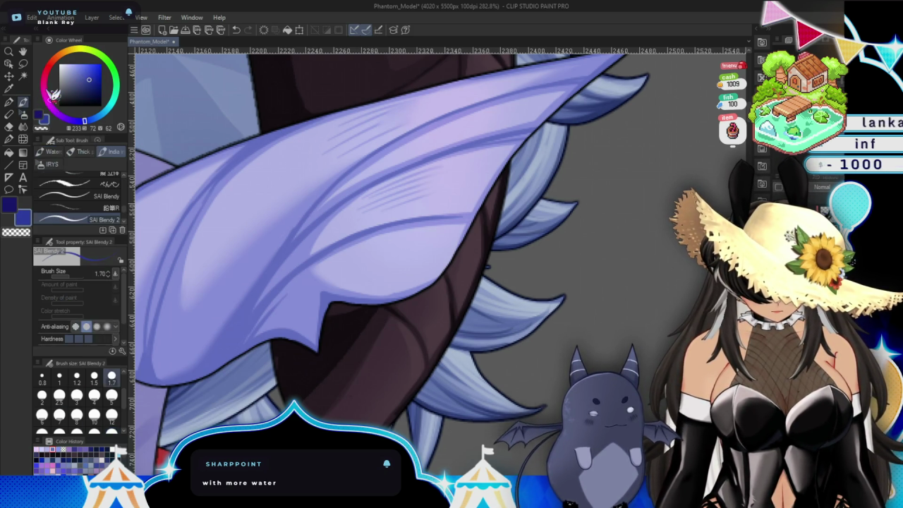
With the brush at size 1.00, draw dark blue lines along the ear and its upper edge.
{"action": "key", "text": "p"}
{"action": "left_click_drag", "start_coordinate": [436, 338], "coordinate": [548, 290]}
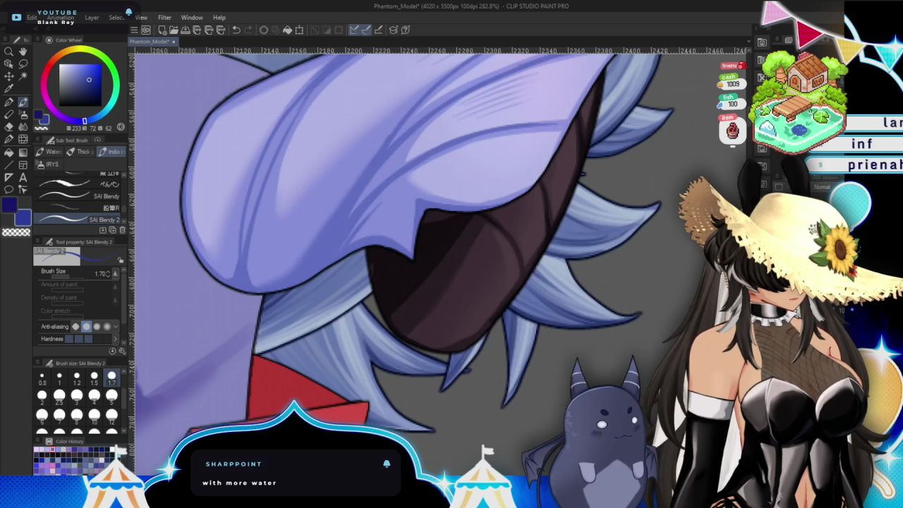
{"action": "scroll", "coordinate": [454, 204], "scroll_direction": "up", "scroll_amount": 3}
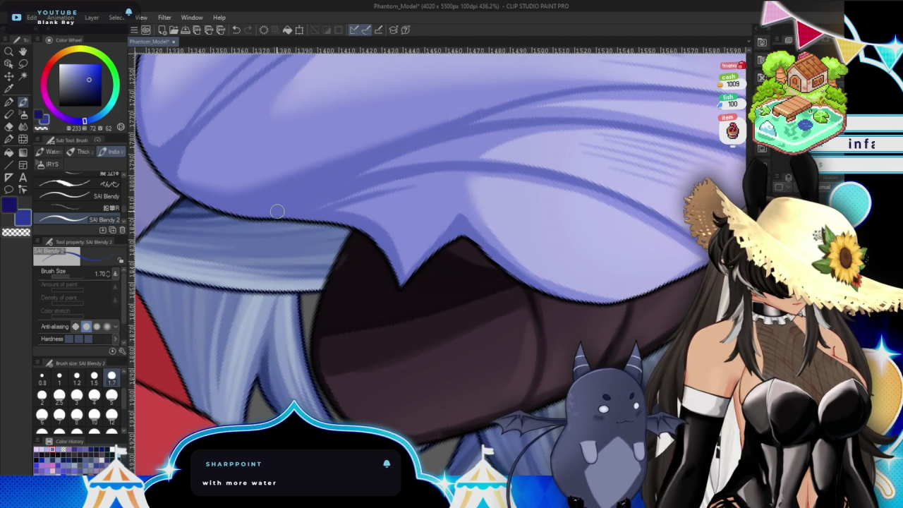
{"action": "left_click", "coordinate": [59, 376]}
{"action": "left_click_drag", "start_coordinate": [254, 222], "coordinate": [392, 157]}
{"action": "left_click_drag", "start_coordinate": [326, 181], "coordinate": [471, 125]}
{"action": "mouse_move", "coordinate": [409, 143]}
{"action": "left_mouse_down"}
{"action": "mouse_move", "coordinate": [542, 116]}
{"action": "mouse_move", "coordinate": [285, 199]}
{"action": "mouse_move", "coordinate": [414, 116]}
{"action": "left_mouse_up"}
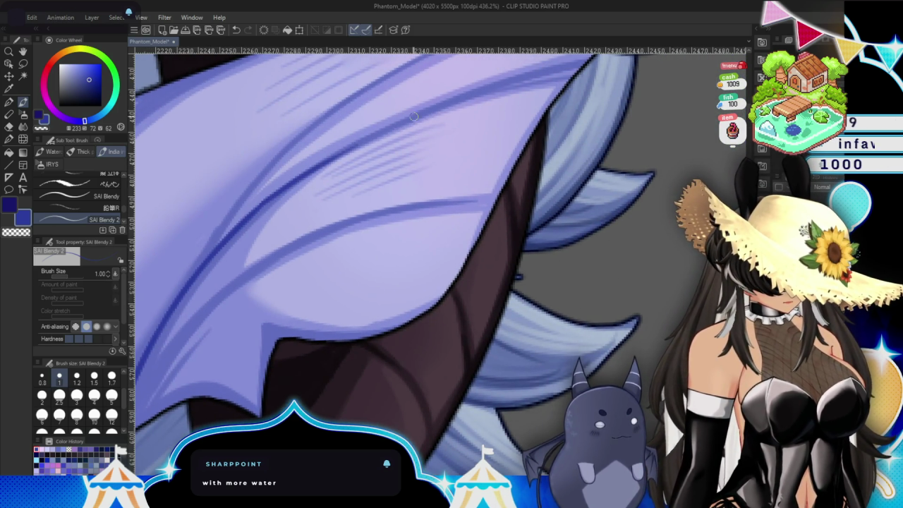
At size 0.8, draw longer dark blue lines up-right toward the ear's edge, redoing a short one.
{"action": "key", "text": "bracketleft"}
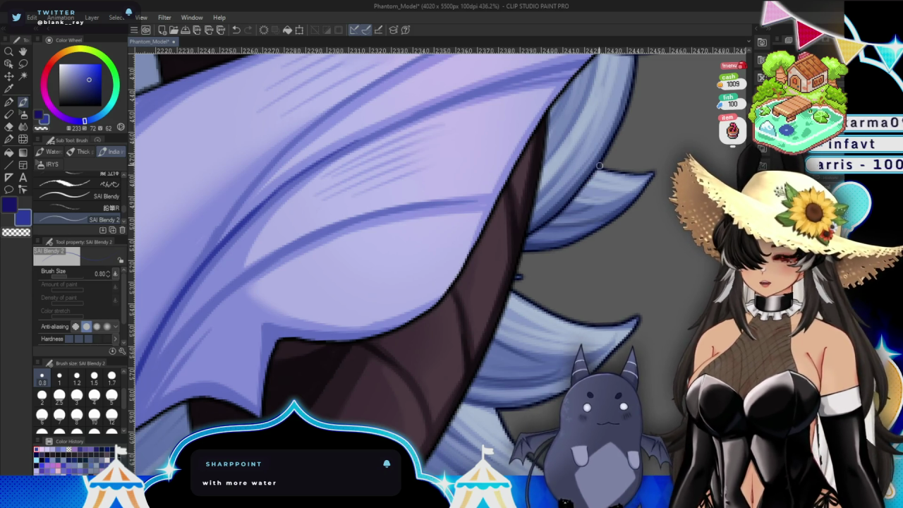
{"action": "mouse_move", "coordinate": [604, 172]}
{"action": "left_mouse_down"}
{"action": "mouse_move", "coordinate": [557, 282]}
{"action": "mouse_move", "coordinate": [566, 249]}
{"action": "left_mouse_up"}
{"action": "left_click_drag", "start_coordinate": [311, 206], "coordinate": [450, 144]}
{"action": "key", "text": "ctrl+z"}
{"action": "mouse_move", "coordinate": [339, 199]}
{"action": "left_mouse_down"}
{"action": "mouse_move", "coordinate": [419, 159]}
{"action": "mouse_move", "coordinate": [567, 125]}
{"action": "left_mouse_up"}
{"action": "left_click_drag", "start_coordinate": [423, 163], "coordinate": [647, 134]}
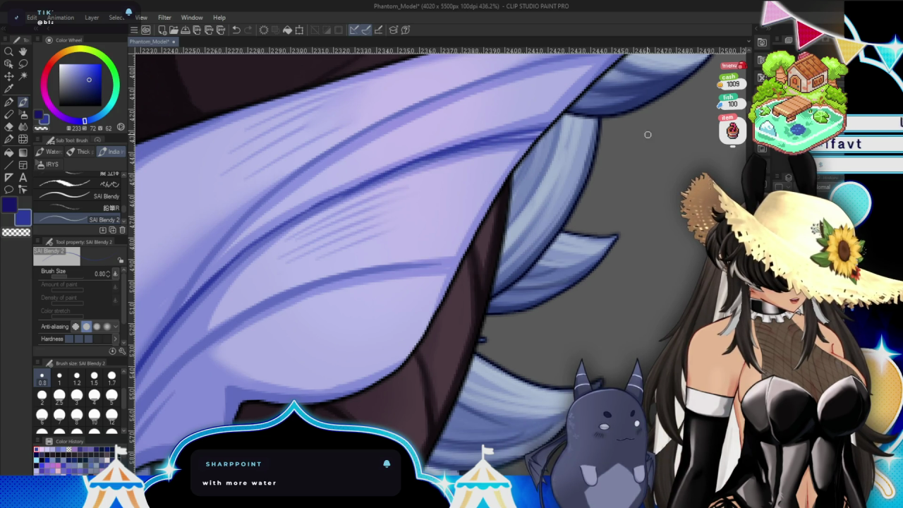
{"action": "mouse_move", "coordinate": [569, 167]}
{"action": "left_mouse_down"}
{"action": "mouse_move", "coordinate": [247, 319]}
{"action": "mouse_move", "coordinate": [362, 171]}
{"action": "left_mouse_up"}
{"action": "left_click_drag", "start_coordinate": [279, 245], "coordinate": [610, 131]}
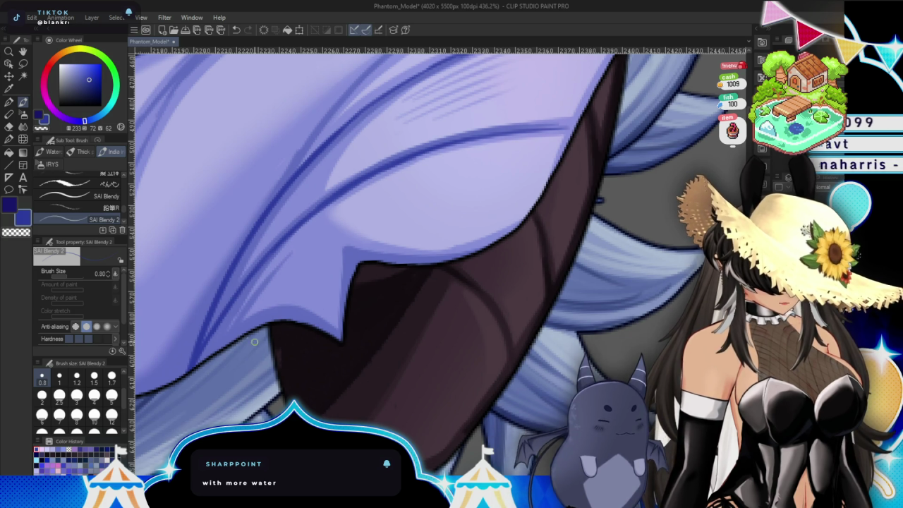
Add dark fold lines and ink the outline along the ear's top edge to the tip and lower edge.
{"action": "mouse_move", "coordinate": [254, 341]}
{"action": "left_mouse_down"}
{"action": "mouse_move", "coordinate": [473, 313]}
{"action": "mouse_move", "coordinate": [411, 374]}
{"action": "left_mouse_up"}
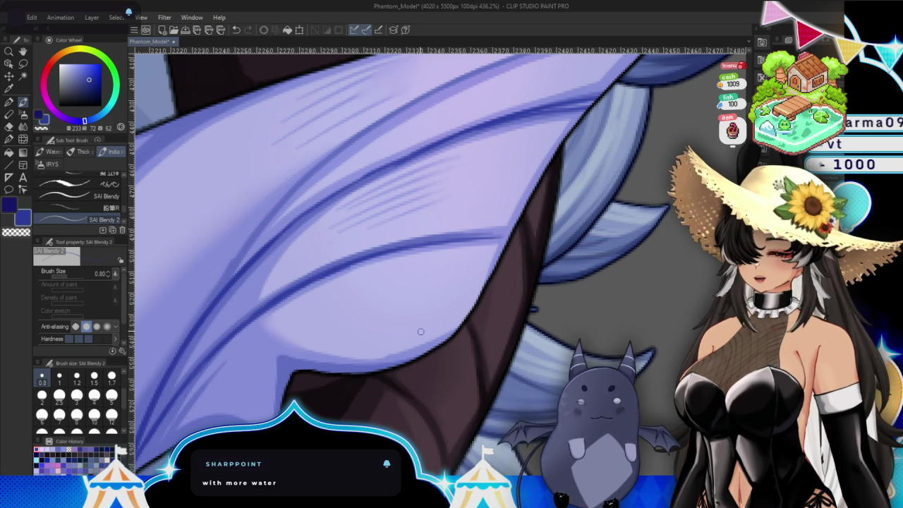
{"action": "left_click_drag", "start_coordinate": [219, 295], "coordinate": [283, 211]}
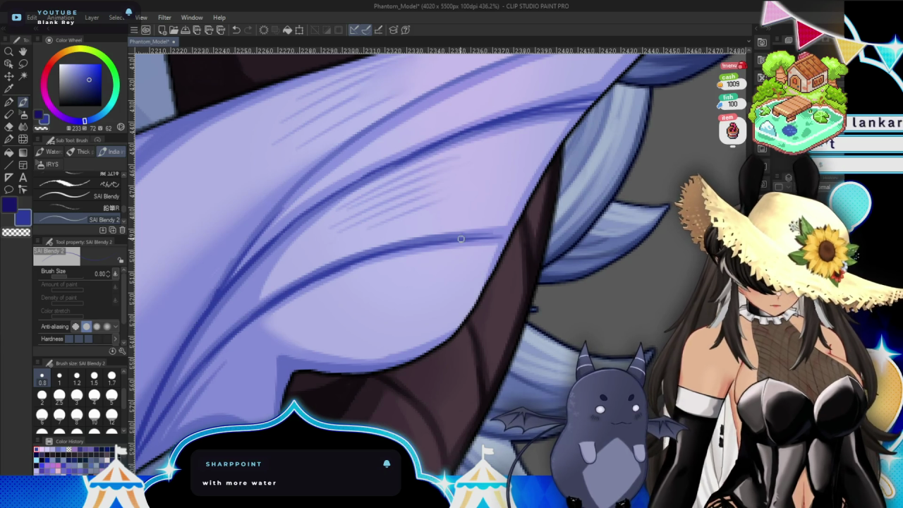
{"action": "left_click_drag", "start_coordinate": [460, 240], "coordinate": [395, 282]}
{"action": "left_click_drag", "start_coordinate": [216, 309], "coordinate": [281, 235]}
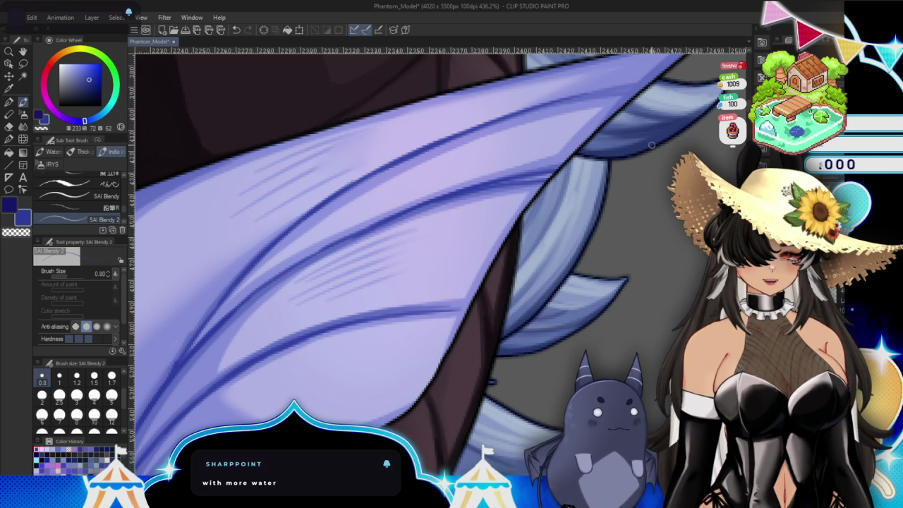
{"action": "left_click_drag", "start_coordinate": [652, 146], "coordinate": [557, 258]}
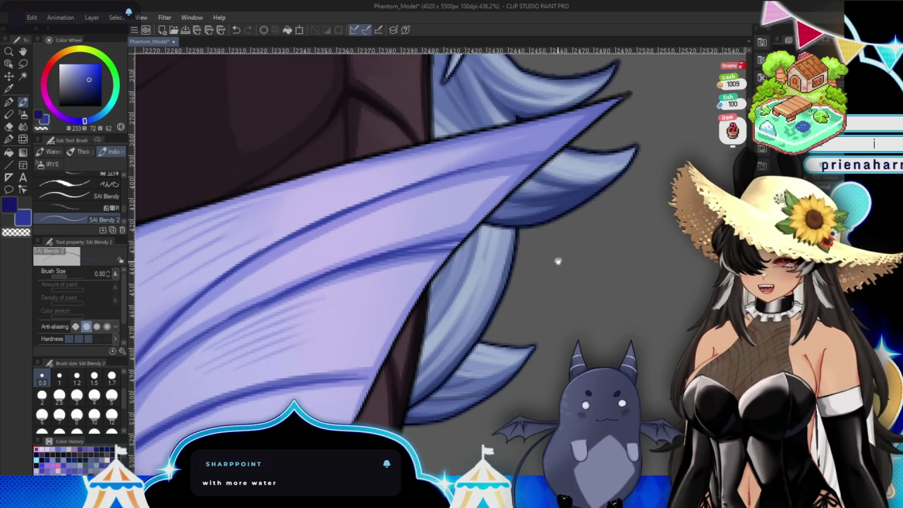
{"action": "left_click_drag", "start_coordinate": [361, 157], "coordinate": [617, 105]}
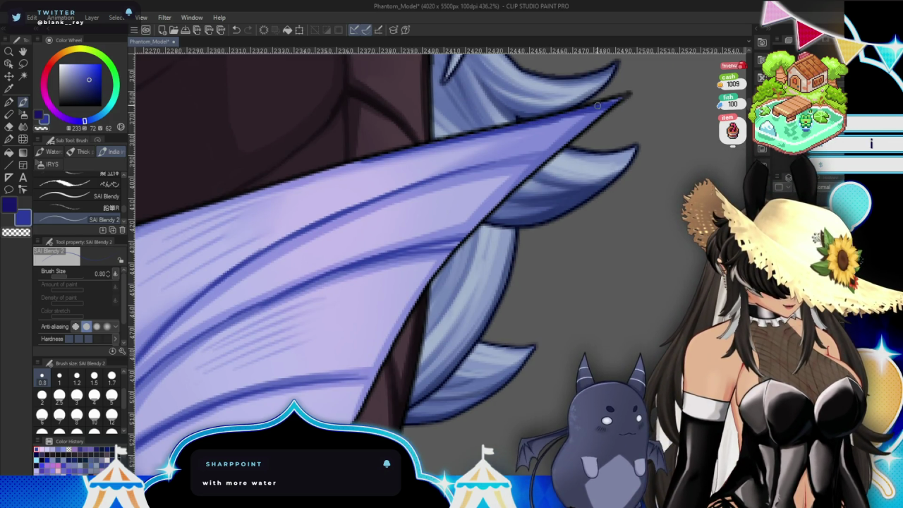
{"action": "left_click_drag", "start_coordinate": [413, 437], "coordinate": [585, 197]}
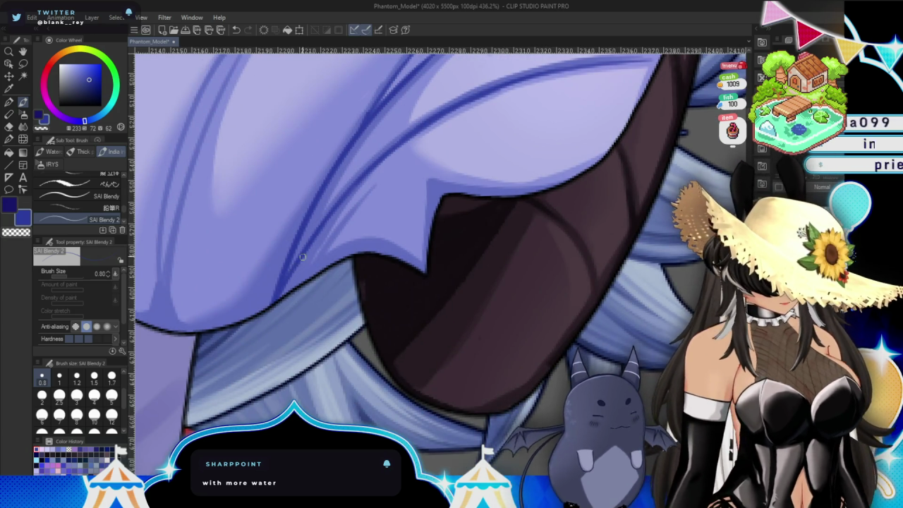
{"action": "left_click_drag", "start_coordinate": [305, 254], "coordinate": [287, 282]}
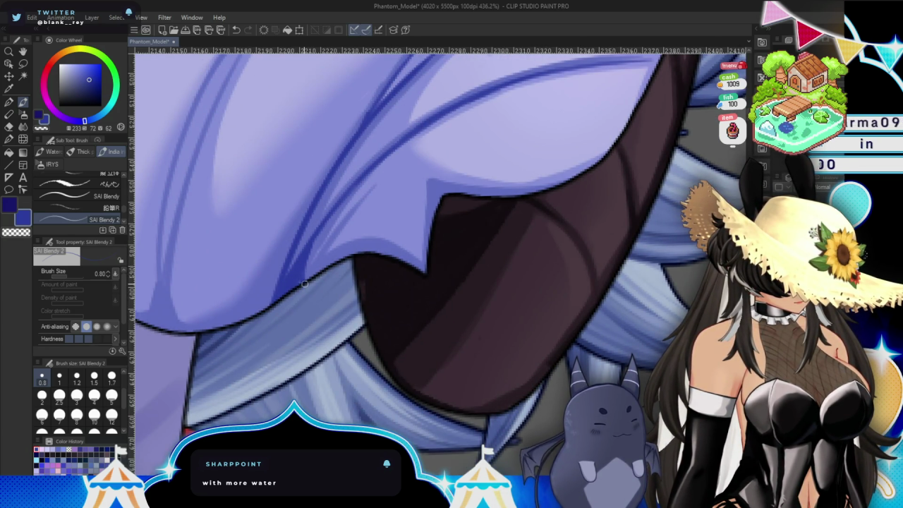
{"action": "left_click_drag", "start_coordinate": [357, 253], "coordinate": [366, 248]}
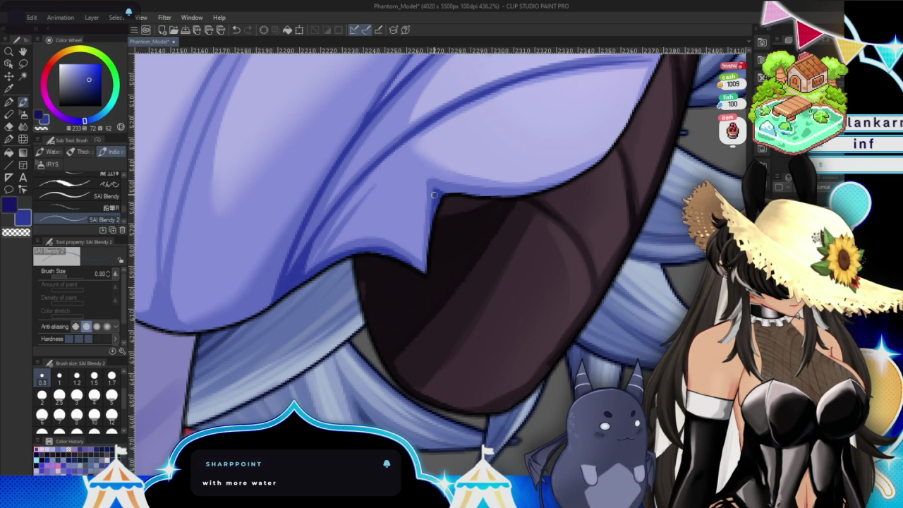
{"action": "scroll", "coordinate": [381, 269], "scroll_direction": "up", "scroll_amount": 5}
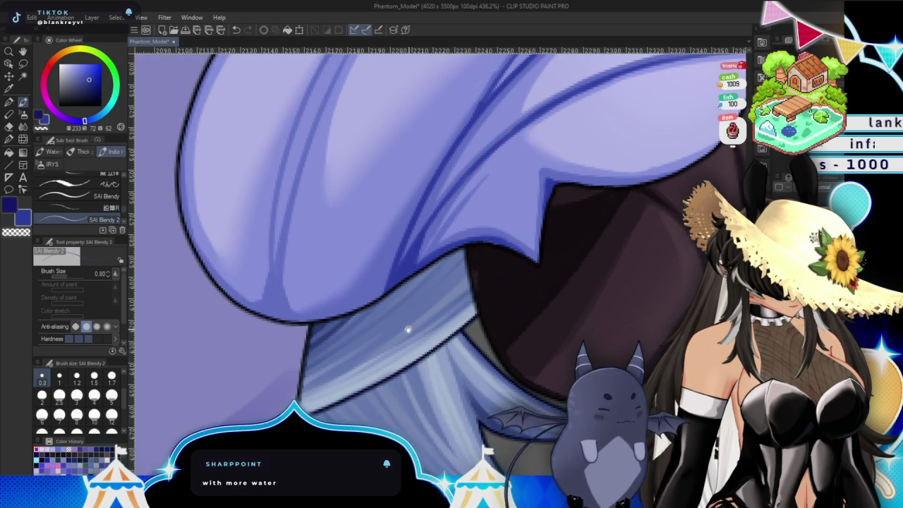
Draw a dark fold line and thicken the outline on the ear's rounded lower-left end.
{"action": "scroll", "coordinate": [395, 318], "scroll_direction": "up", "scroll_amount": 2}
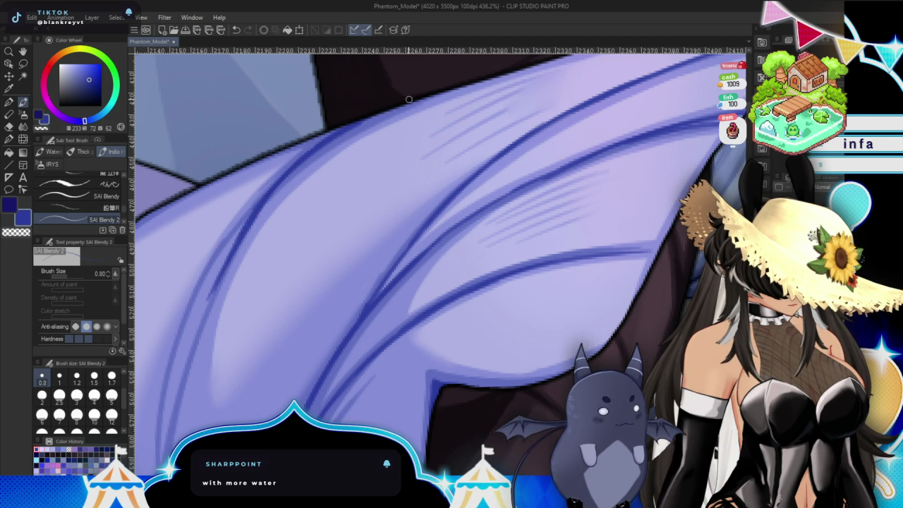
{"action": "scroll", "coordinate": [405, 351], "scroll_direction": "up", "scroll_amount": 5}
{"action": "key", "text": "b"}
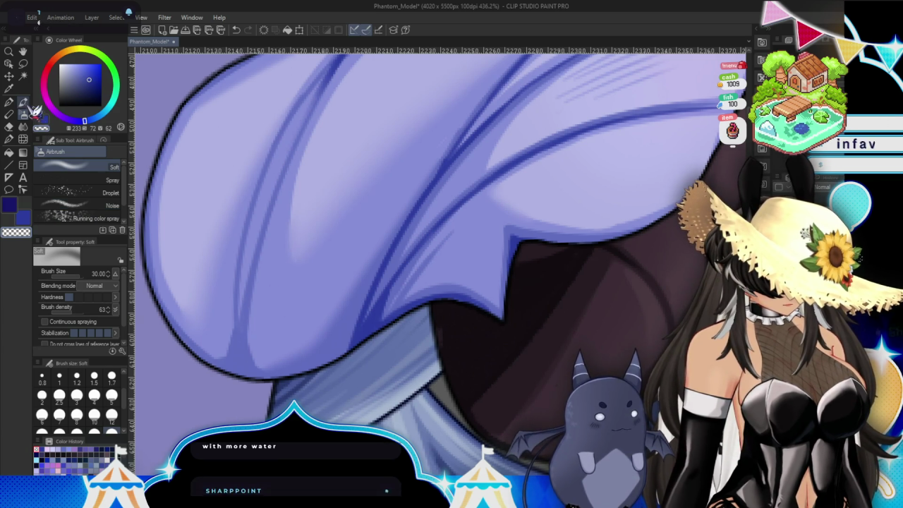
{"action": "key", "text": "b"}
{"action": "scroll", "coordinate": [570, 316], "scroll_direction": "up", "scroll_amount": 2}
{"action": "scroll", "coordinate": [571, 315], "scroll_direction": "down", "scroll_amount": 2}
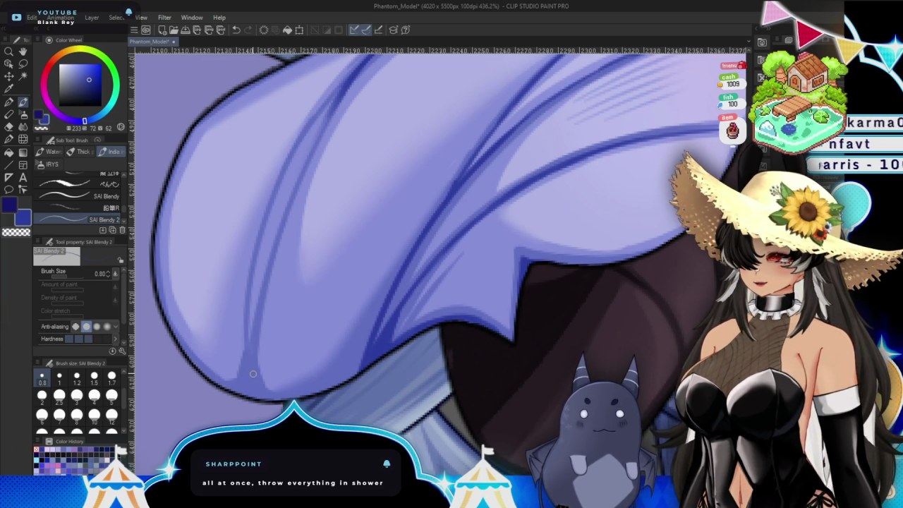
{"action": "left_click_drag", "start_coordinate": [253, 374], "coordinate": [226, 331]}
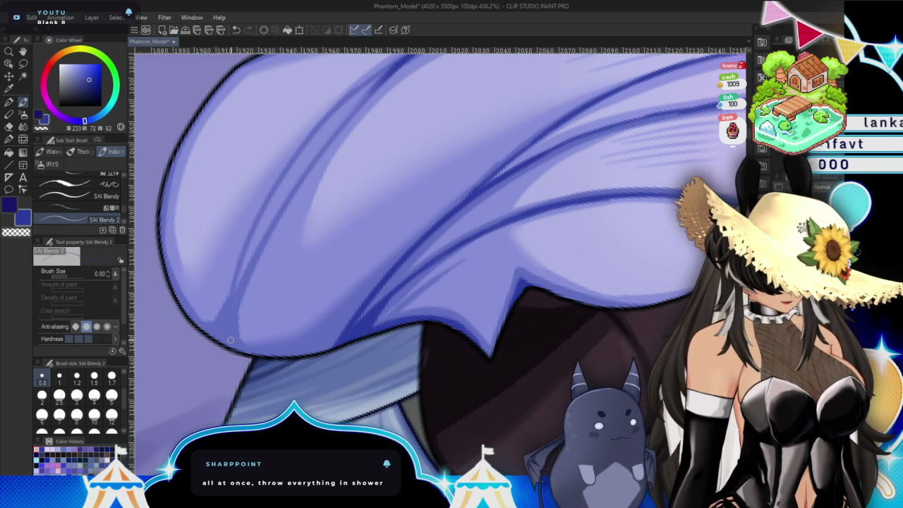
{"action": "left_click_drag", "start_coordinate": [236, 346], "coordinate": [281, 209]}
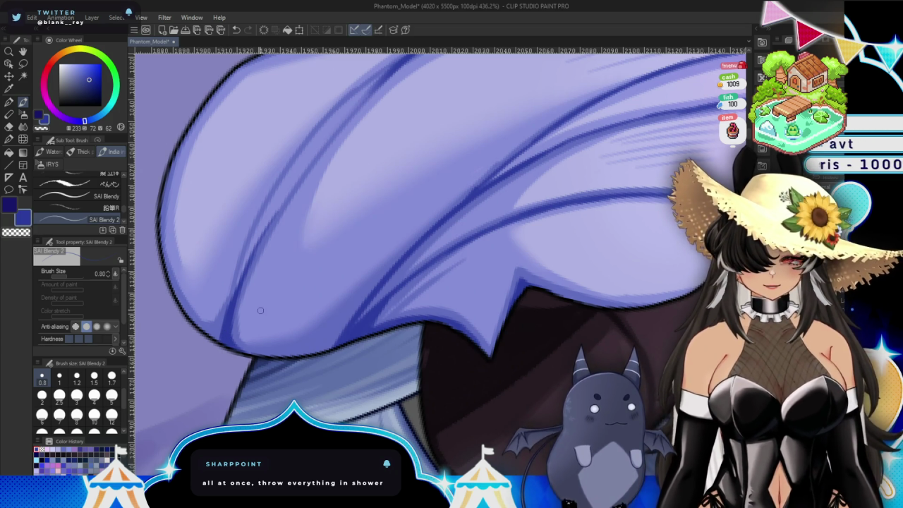
{"action": "left_click_drag", "start_coordinate": [256, 360], "coordinate": [258, 346]}
{"action": "left_click_drag", "start_coordinate": [216, 325], "coordinate": [248, 347]}
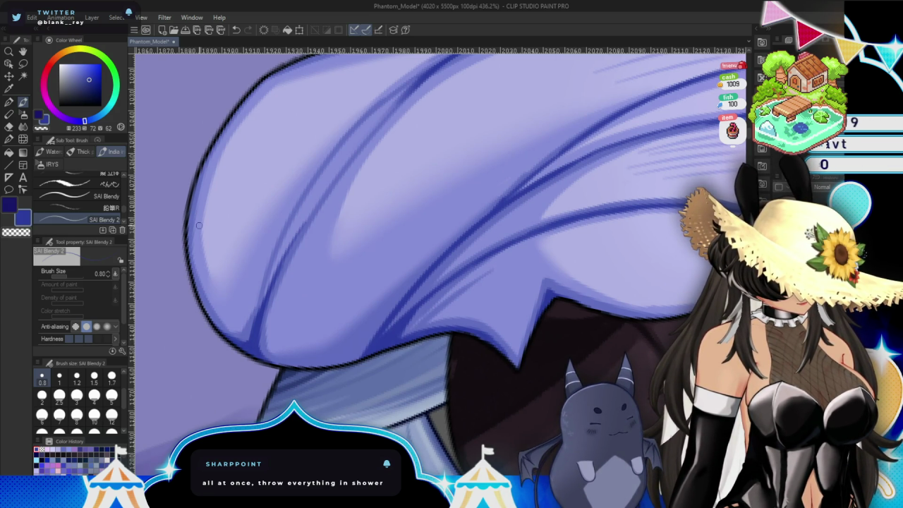
Darken the ear's top outline and add fold strokes on its left side, undoing the last one.
{"action": "left_click_drag", "start_coordinate": [470, 202], "coordinate": [196, 156]}
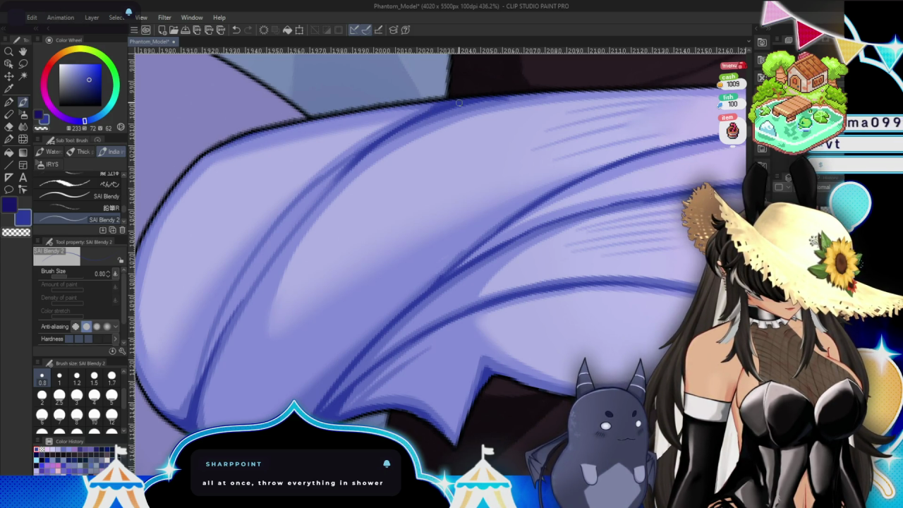
{"action": "left_click_drag", "start_coordinate": [513, 99], "coordinate": [696, 91]}
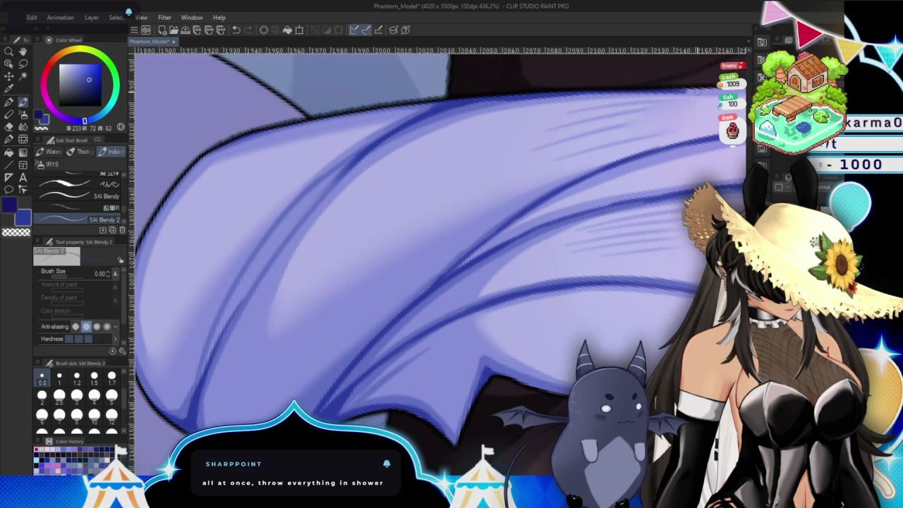
{"action": "left_click_drag", "start_coordinate": [509, 305], "coordinate": [418, 251]}
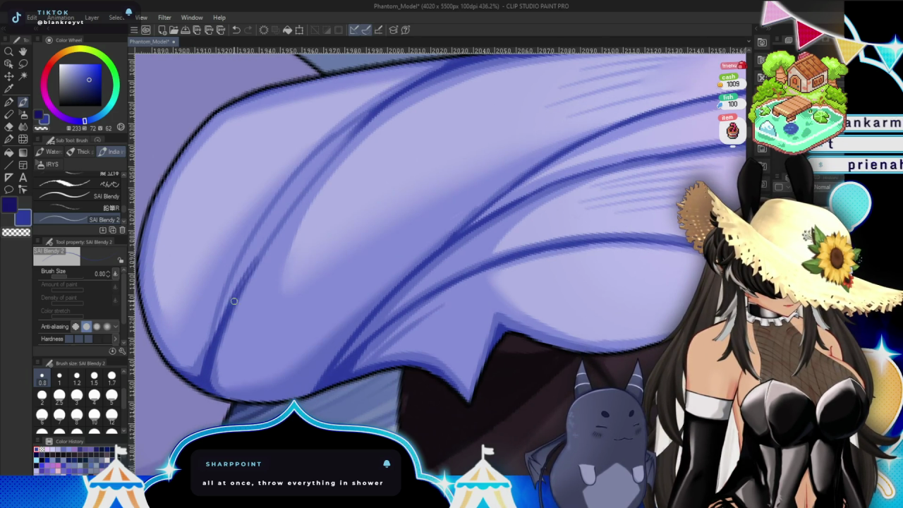
{"action": "left_click_drag", "start_coordinate": [234, 301], "coordinate": [362, 122]}
{"action": "left_click_drag", "start_coordinate": [208, 356], "coordinate": [264, 213]}
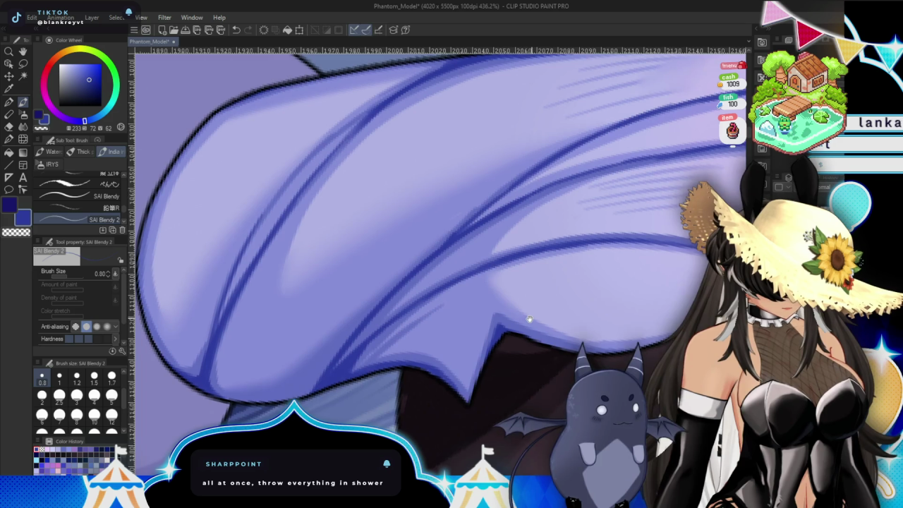
{"action": "left_click_drag", "start_coordinate": [528, 317], "coordinate": [247, 224]}
{"action": "scroll", "coordinate": [437, 261], "scroll_direction": "down", "scroll_amount": 5}
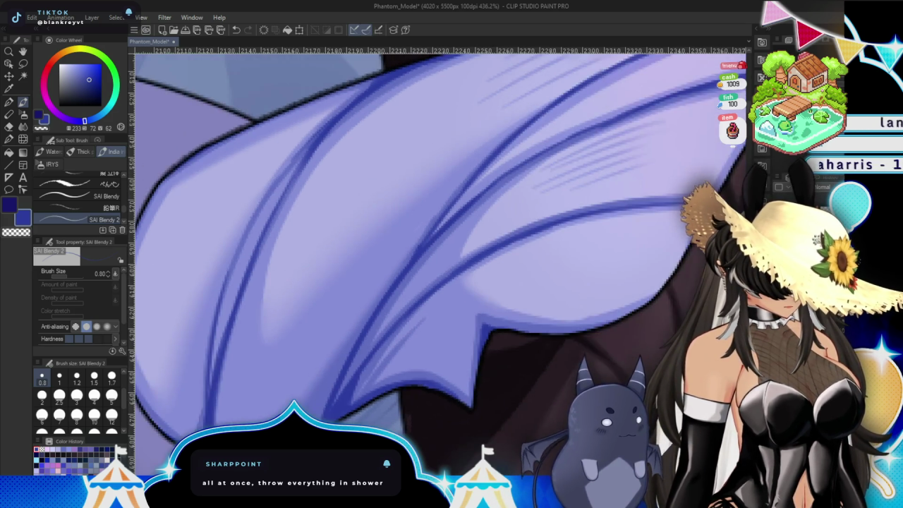
{"action": "mouse_move", "coordinate": [667, 313]}
{"action": "left_mouse_down"}
{"action": "mouse_move", "coordinate": [637, 262]}
{"action": "mouse_move", "coordinate": [630, 300]}
{"action": "mouse_move", "coordinate": [716, 291]}
{"action": "mouse_move", "coordinate": [548, 318]}
{"action": "left_mouse_up"}
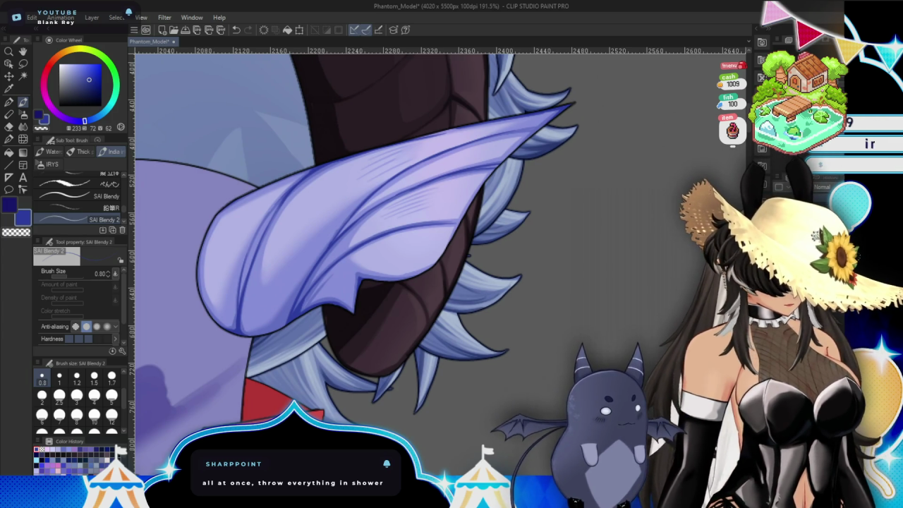
{"action": "key", "text": "ctrl+z"}
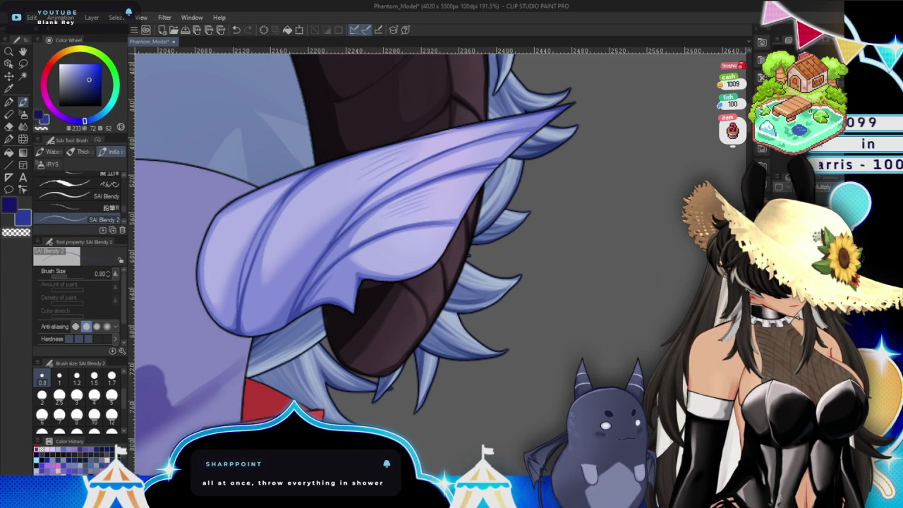
Eyedrop the ear's light purple and make it paler and brighter.
{"action": "left_click_drag", "start_coordinate": [437, 261], "coordinate": [497, 258]}
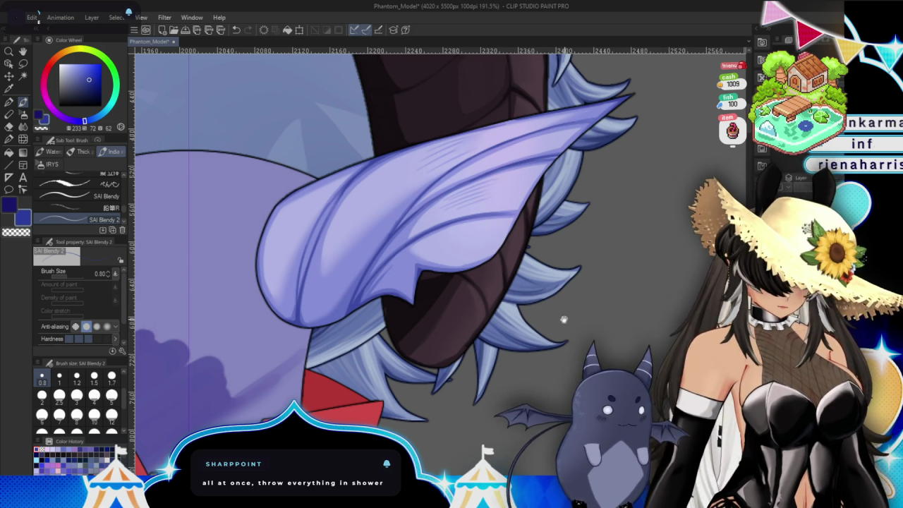
{"action": "left_click_drag", "start_coordinate": [527, 246], "coordinate": [485, 261]}
{"action": "left_click", "coordinate": [426, 155], "text": "alt"}
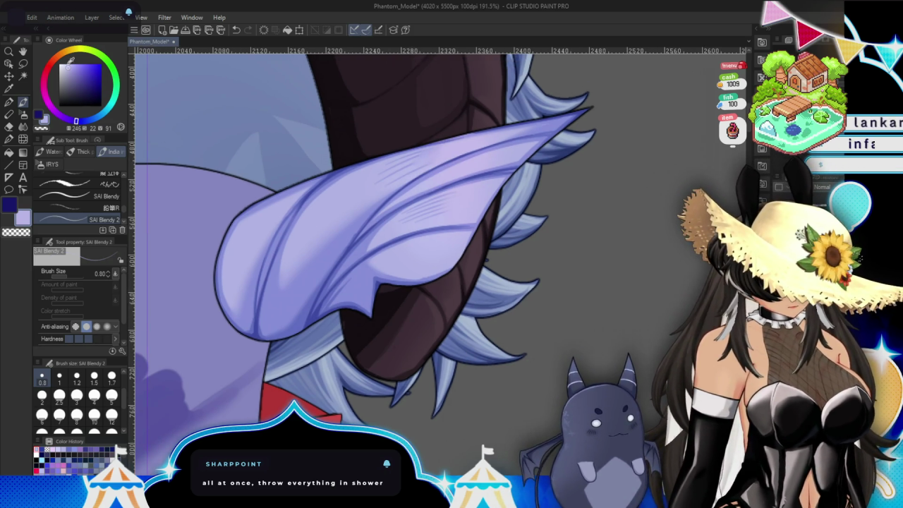
{"action": "left_click_drag", "start_coordinate": [426, 156], "coordinate": [431, 158]}
{"action": "scroll", "coordinate": [607, 212], "scroll_direction": "up", "scroll_amount": 3}
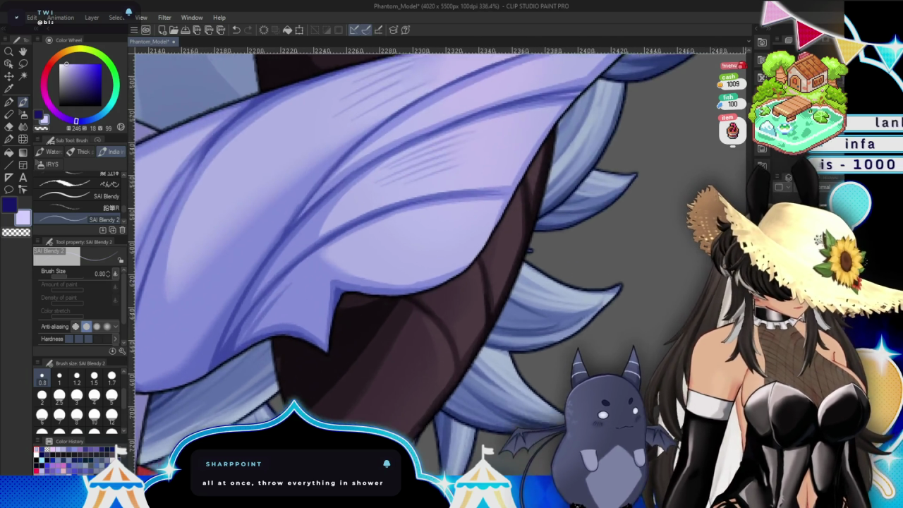
{"action": "scroll", "coordinate": [607, 212], "scroll_direction": "up", "scroll_amount": 2}
{"action": "left_click", "coordinate": [51, 164]}
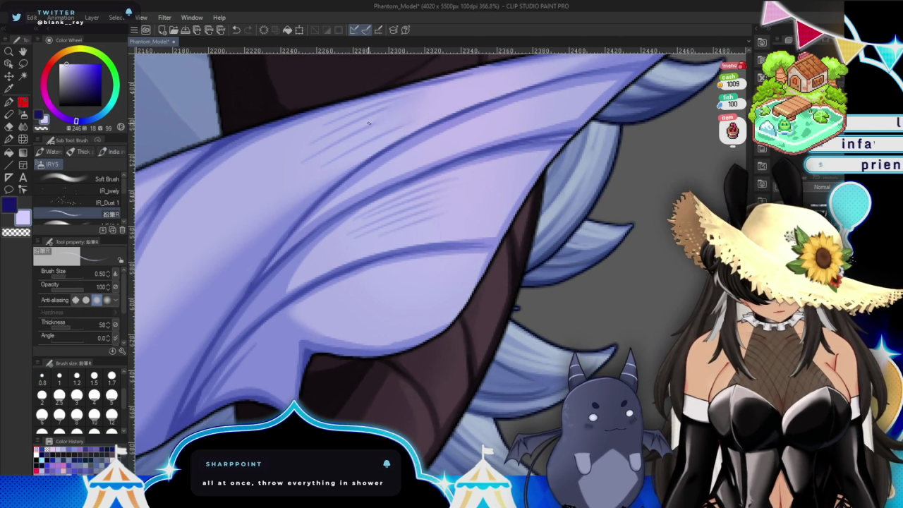
Add light hatch highlight strokes on the ear's top and upper-left area.
{"action": "left_click_drag", "start_coordinate": [321, 125], "coordinate": [354, 110]}
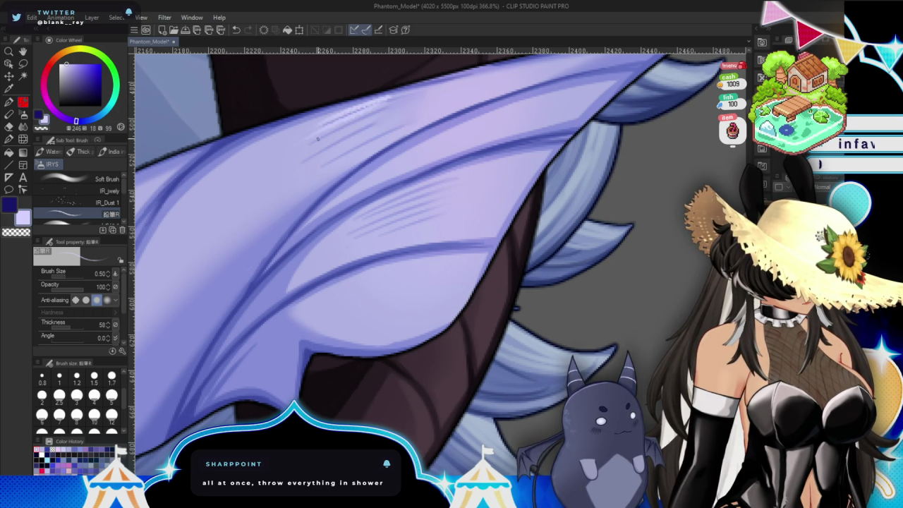
{"action": "left_click_drag", "start_coordinate": [321, 144], "coordinate": [278, 176]}
{"action": "left_click_drag", "start_coordinate": [353, 130], "coordinate": [309, 166]}
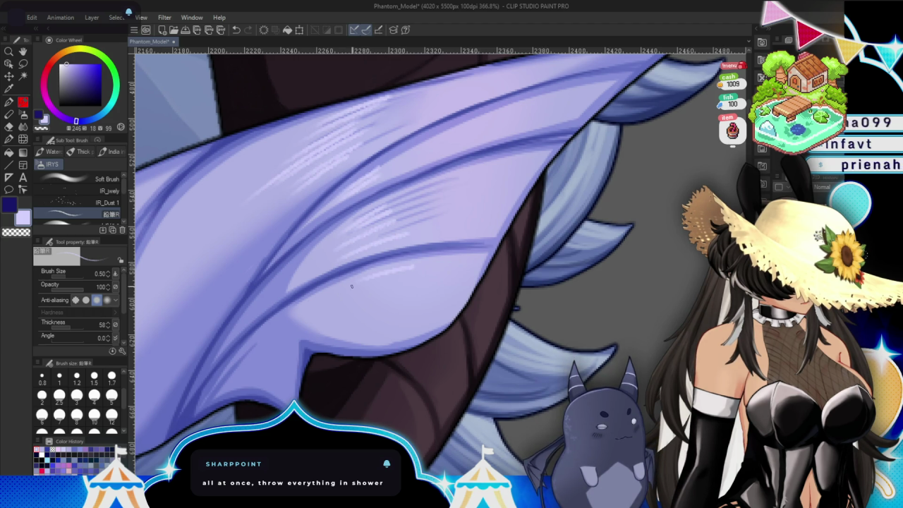
Blend the white hatch strokes, compare with undo/redo, then revert the ear to darker purple.
{"action": "key", "text": "j"}
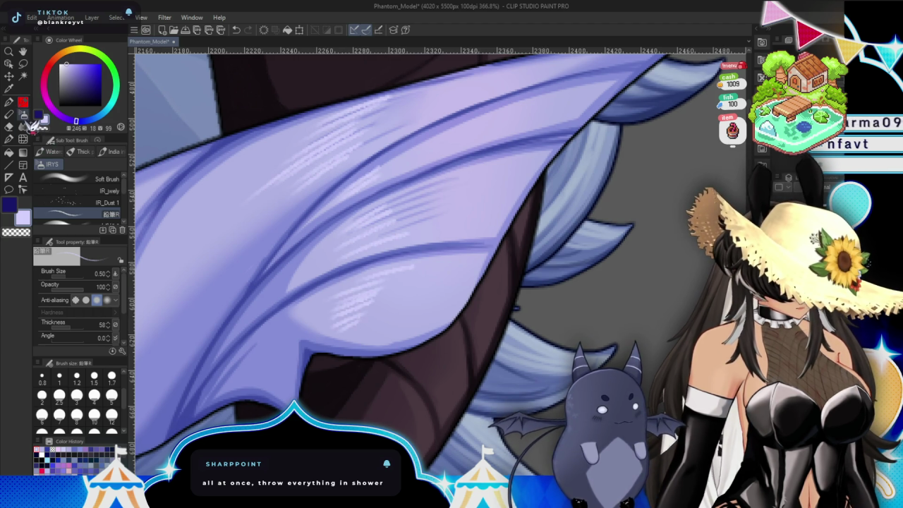
{"action": "mouse_move", "coordinate": [399, 243]}
{"action": "left_mouse_down"}
{"action": "mouse_move", "coordinate": [383, 303]}
{"action": "mouse_move", "coordinate": [403, 299]}
{"action": "mouse_move", "coordinate": [454, 212]}
{"action": "mouse_move", "coordinate": [451, 184]}
{"action": "left_mouse_up"}
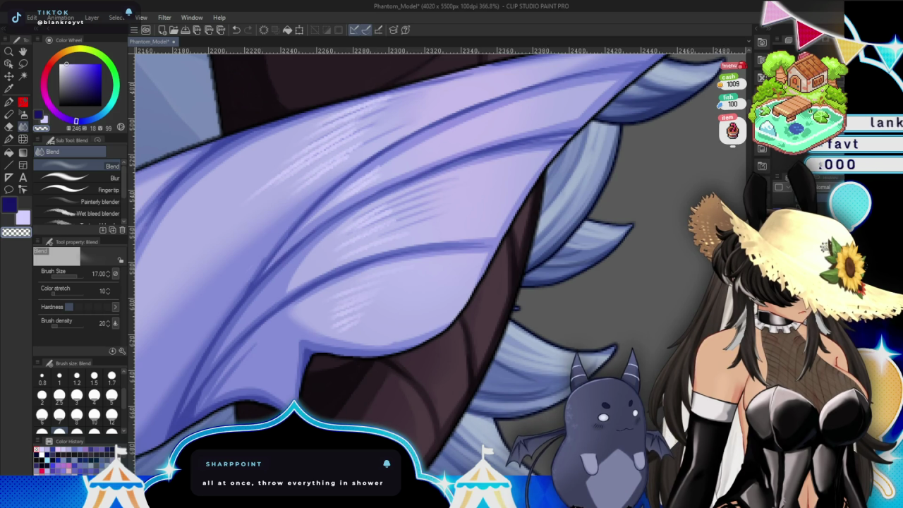
{"action": "key", "text": "ctrl+z"}
{"action": "key", "text": "ctrl+y"}
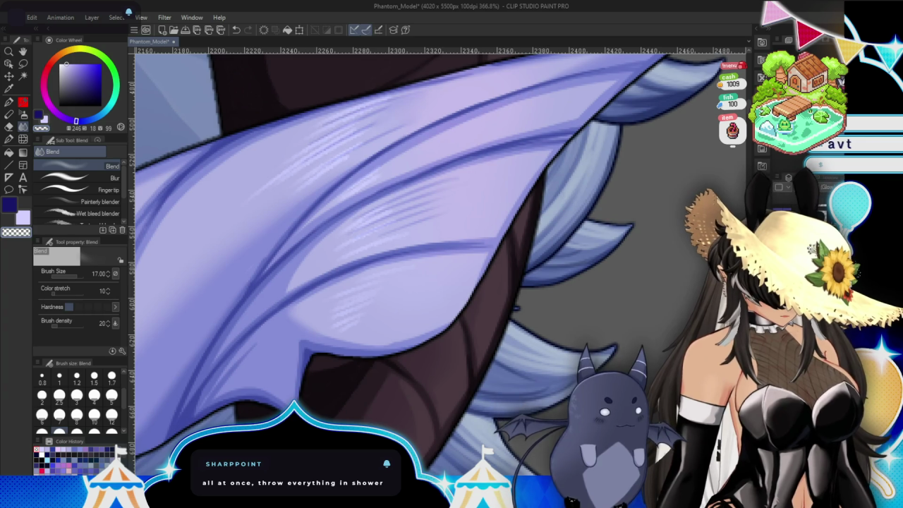
{"action": "scroll", "coordinate": [433, 191], "scroll_direction": "down", "scroll_amount": 3}
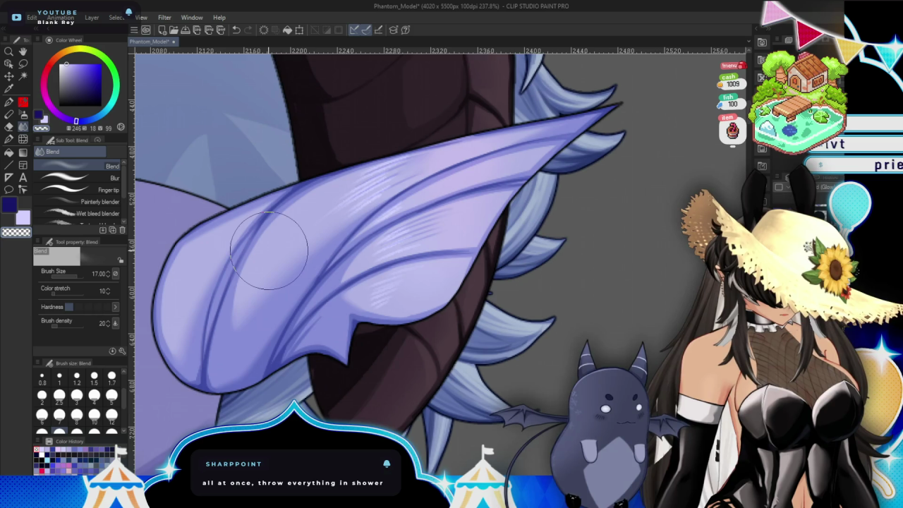
{"action": "mouse_move", "coordinate": [597, 322]}
{"action": "left_mouse_down"}
{"action": "mouse_move", "coordinate": [639, 279]}
{"action": "mouse_move", "coordinate": [645, 287]}
{"action": "left_mouse_up"}
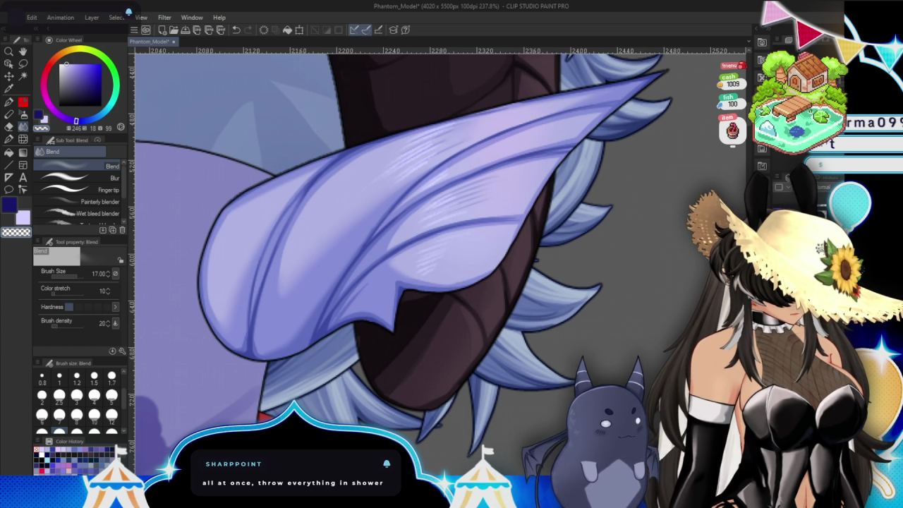
{"action": "key", "text": "ctrl+z"}
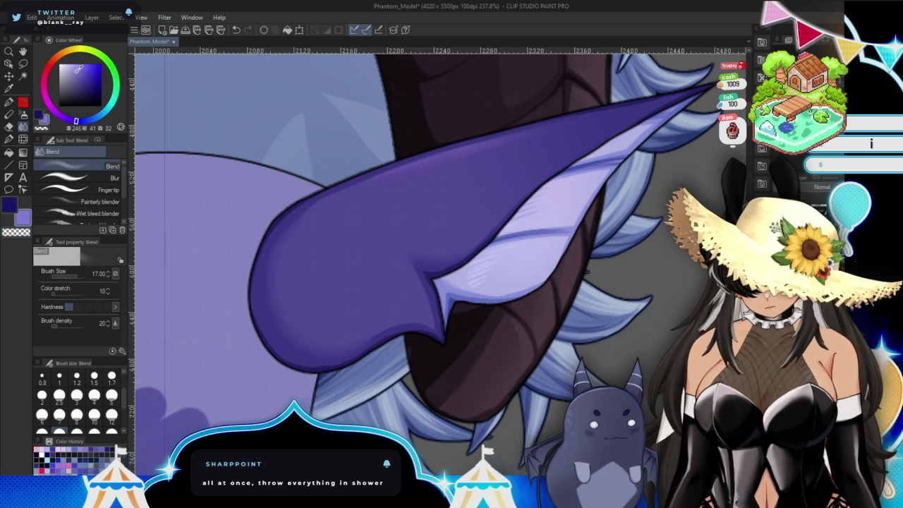
Draw thin mid-purple hatch highlights on the ear with the fine pen and blend them softly.
{"action": "left_click", "coordinate": [74, 70]}
{"action": "left_click", "coordinate": [24, 114]}
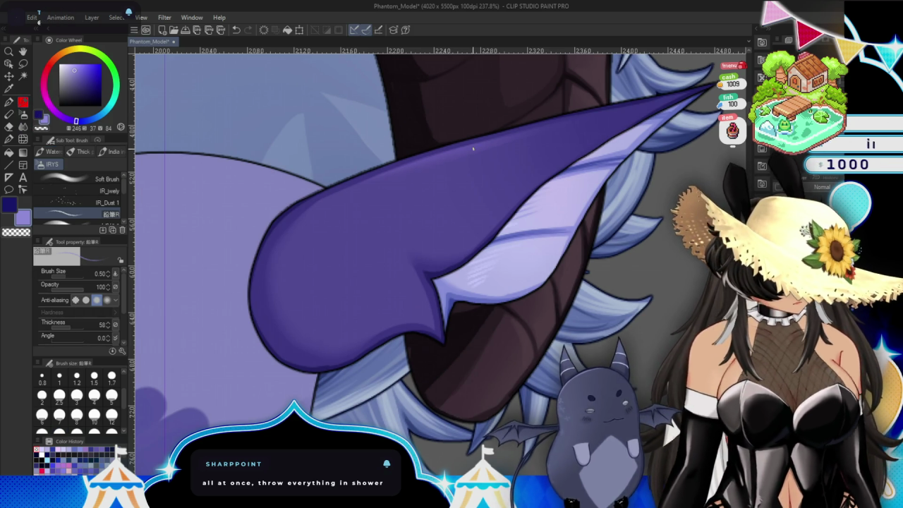
{"action": "left_click_drag", "start_coordinate": [369, 208], "coordinate": [475, 167]}
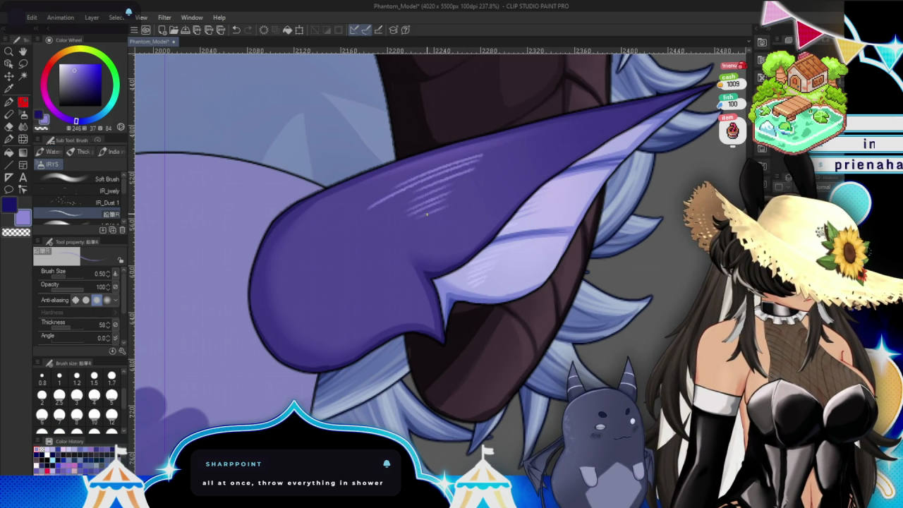
{"action": "key", "text": "j"}
{"action": "mouse_move", "coordinate": [520, 151]}
{"action": "left_mouse_down"}
{"action": "mouse_move", "coordinate": [333, 230]}
{"action": "mouse_move", "coordinate": [383, 201]}
{"action": "left_mouse_up"}
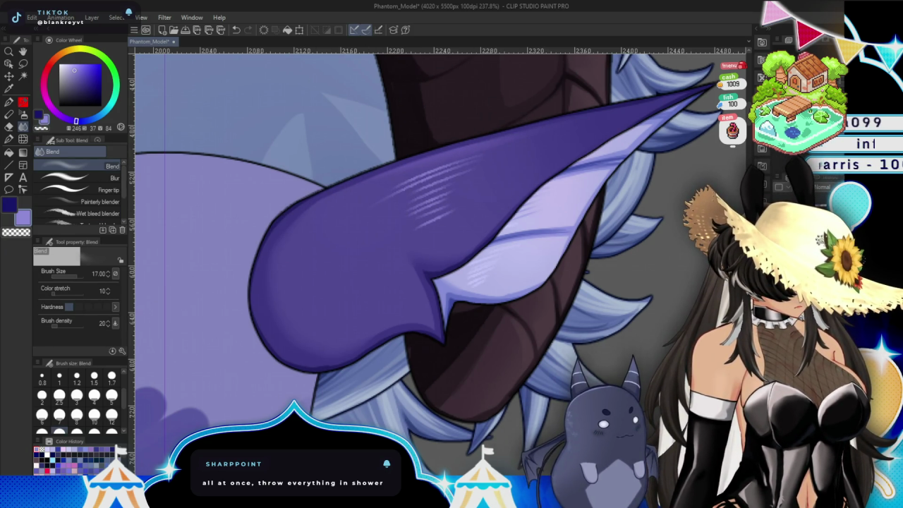
Airbrush a faint pale pink-lilac glow along the ear's upper edge, discarding a too-bright violet pass.
{"action": "left_click_drag", "start_coordinate": [75, 126], "coordinate": [62, 116]}
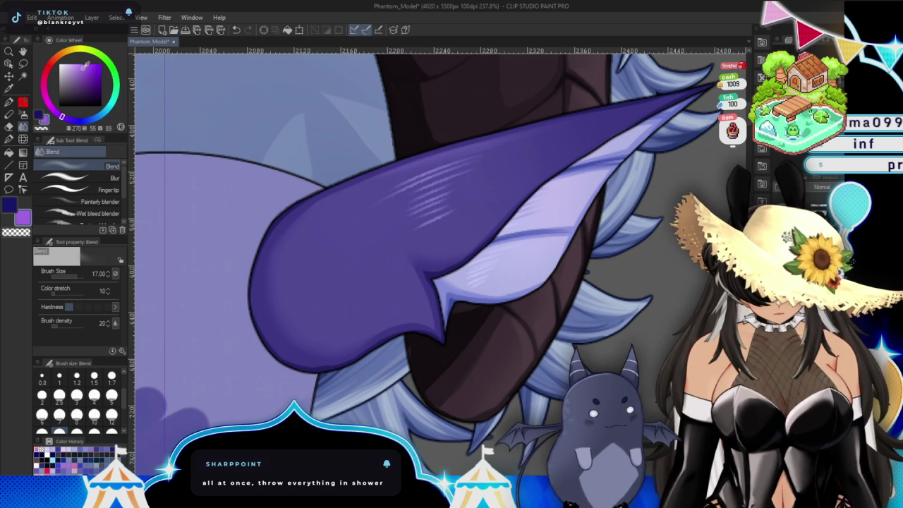
{"action": "key", "text": "b"}
{"action": "mouse_move", "coordinate": [528, 113]}
{"action": "left_mouse_down"}
{"action": "mouse_move", "coordinate": [541, 137]}
{"action": "mouse_move", "coordinate": [480, 191]}
{"action": "mouse_move", "coordinate": [454, 232]}
{"action": "mouse_move", "coordinate": [498, 148]}
{"action": "mouse_move", "coordinate": [593, 145]}
{"action": "left_mouse_up"}
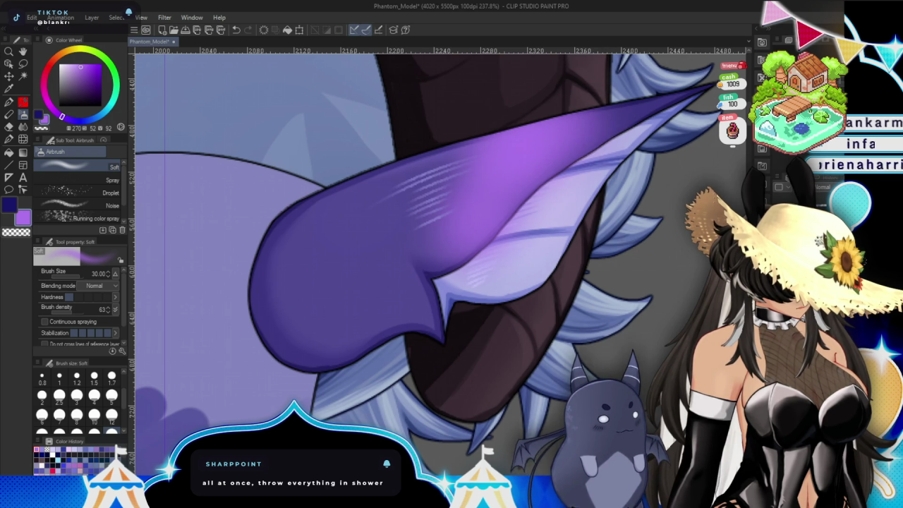
{"action": "key", "text": "ctrl+z"}
{"action": "key", "text": "ctrl+z"}
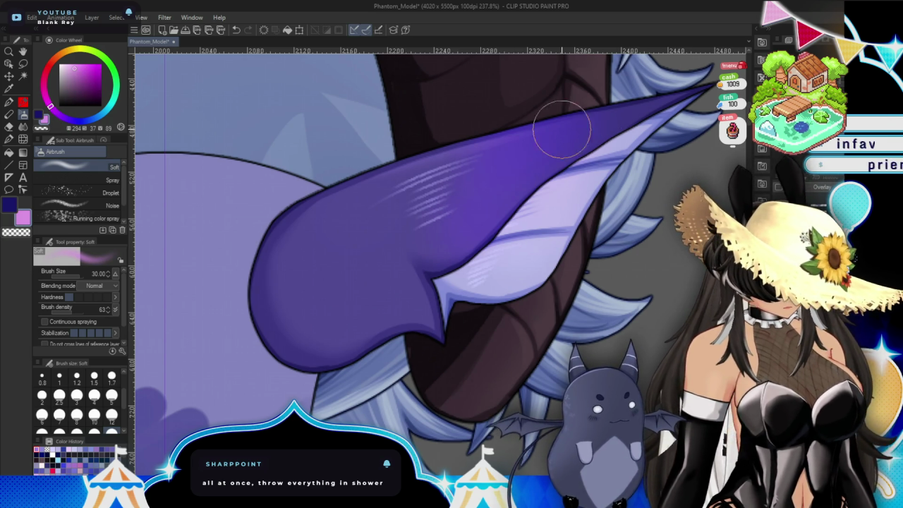
{"action": "left_click", "coordinate": [580, 150], "text": "alt"}
{"action": "left_click_drag", "start_coordinate": [580, 150], "coordinate": [673, 120]}
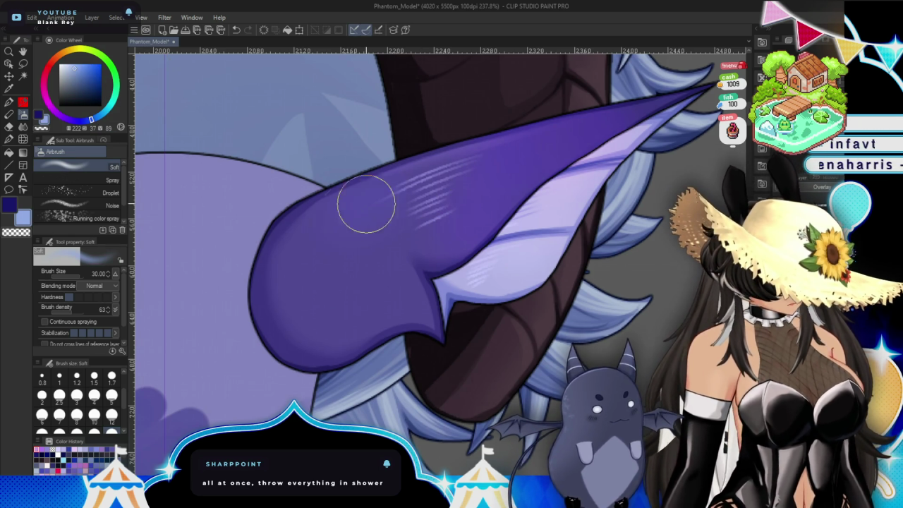
{"action": "left_click_drag", "start_coordinate": [365, 204], "coordinate": [412, 214]}
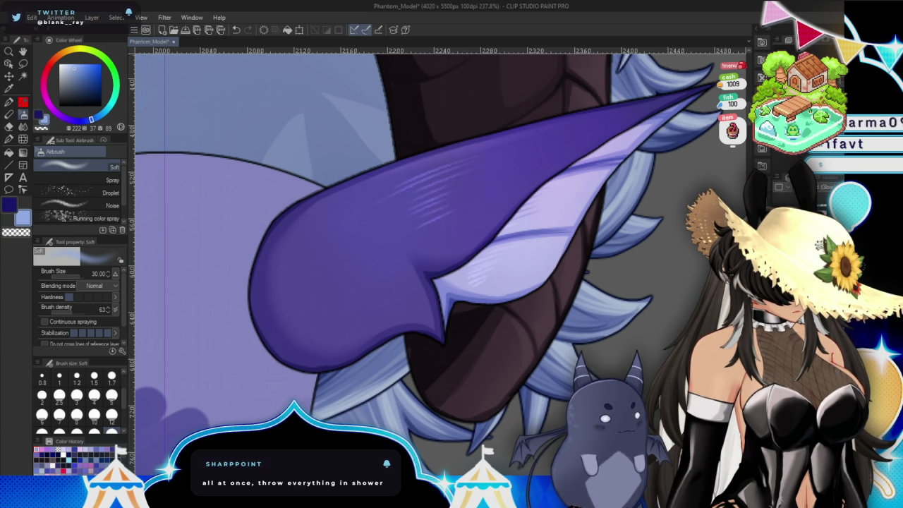
{"action": "scroll", "coordinate": [437, 255], "scroll_direction": "down", "scroll_amount": 5}
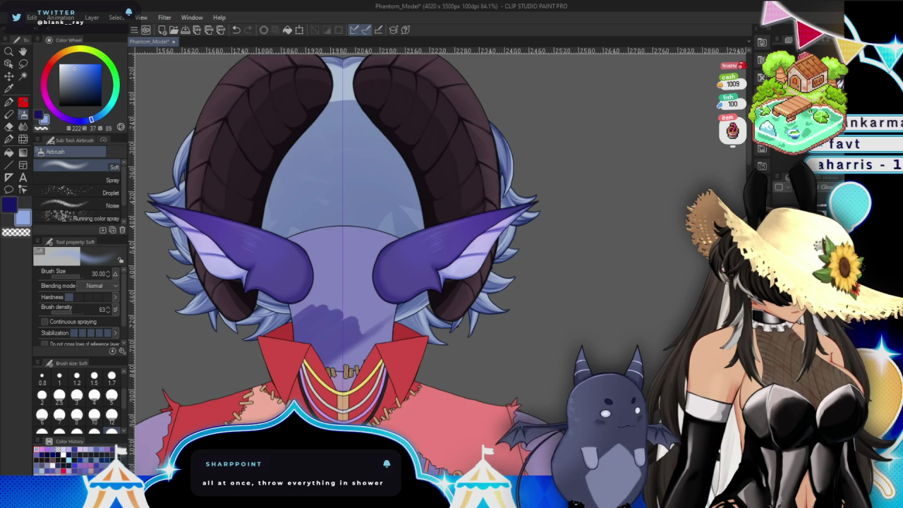
Select transparent colour and restore the face shape and its edge shading over the horns.
{"action": "scroll", "coordinate": [437, 254], "scroll_direction": "up", "scroll_amount": 3}
{"action": "scroll", "coordinate": [438, 254], "scroll_direction": "up", "scroll_amount": 3}
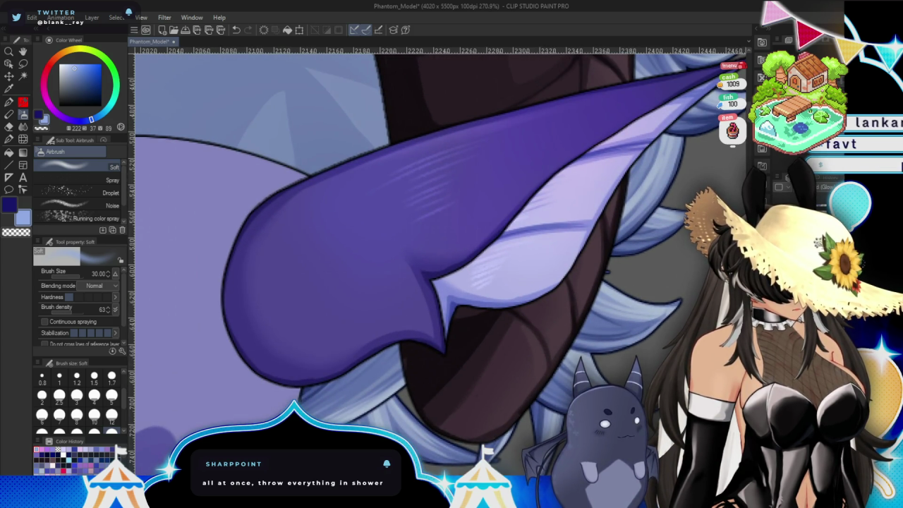
{"action": "key", "text": "c"}
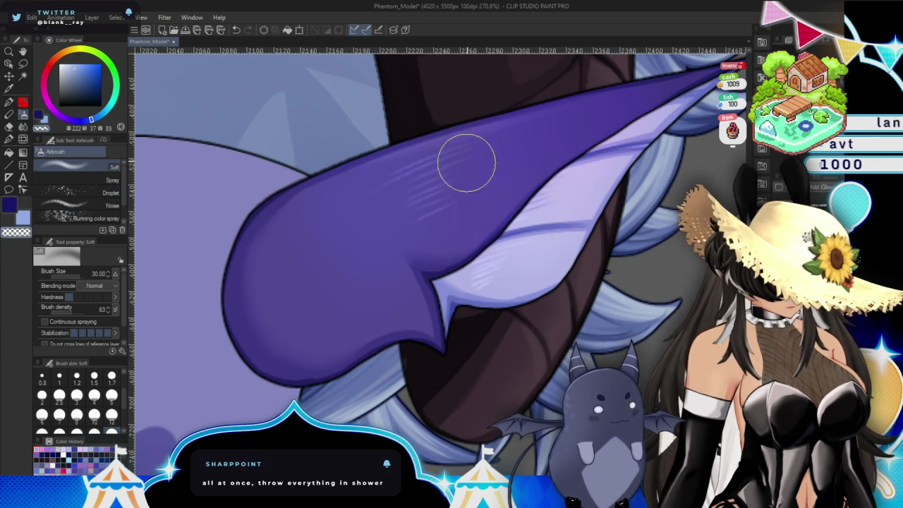
{"action": "scroll", "coordinate": [494, 169], "scroll_direction": "down", "scroll_amount": 2}
{"action": "scroll", "coordinate": [494, 170], "scroll_direction": "down", "scroll_amount": 2}
{"action": "scroll", "coordinate": [439, 259], "scroll_direction": "up", "scroll_amount": 4}
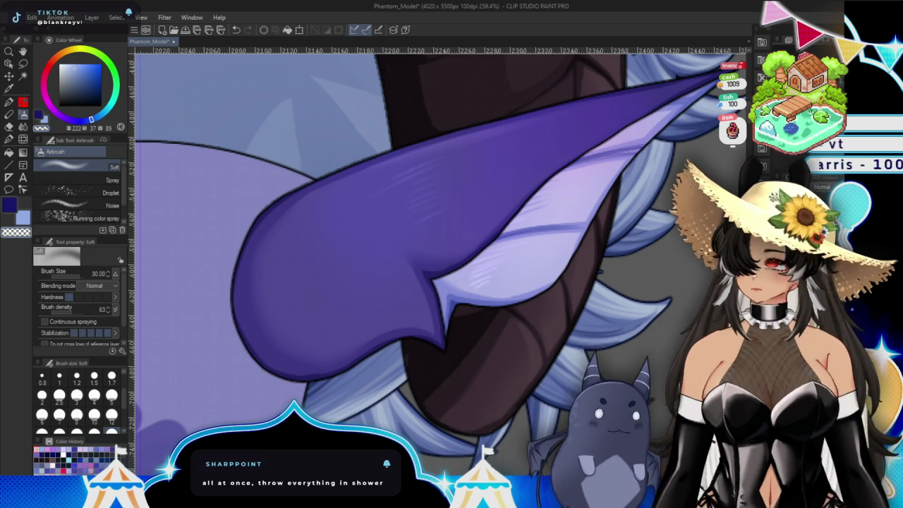
{"action": "scroll", "coordinate": [438, 254], "scroll_direction": "left", "scroll_amount": 2}
{"action": "scroll", "coordinate": [438, 254], "scroll_direction": "down", "scroll_amount": 5}
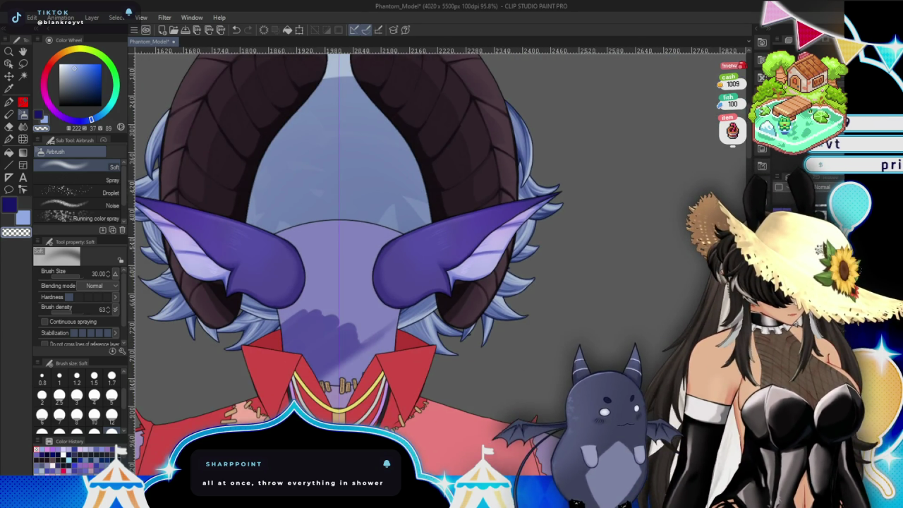
{"action": "key", "text": "ctrl+z"}
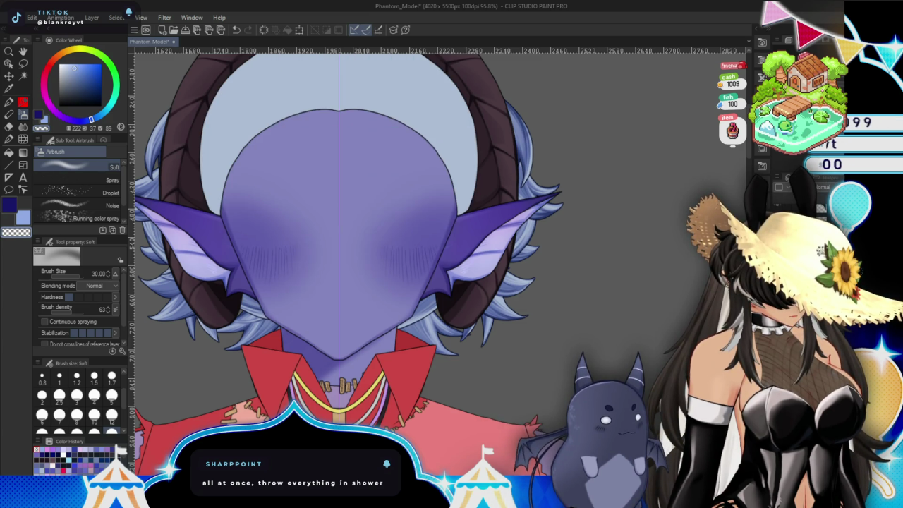
{"action": "key", "text": "ctrl+z"}
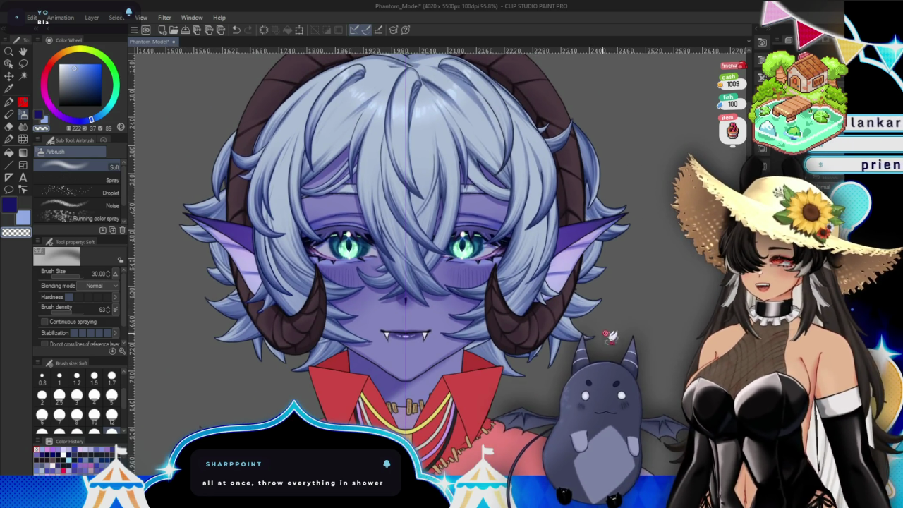
Zoom out to frame the full character and save Phantom_Model.
{"action": "left_click_drag", "start_coordinate": [609, 336], "coordinate": [589, 318]}
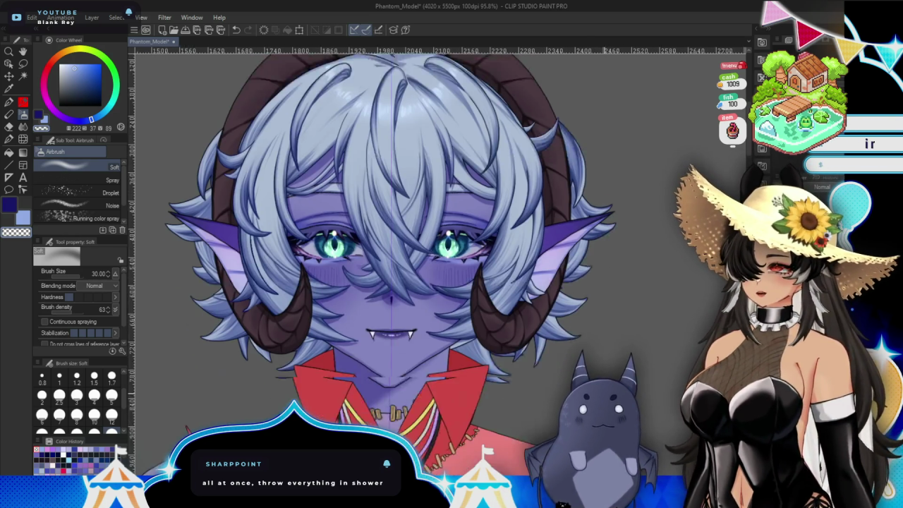
{"action": "scroll", "coordinate": [632, 248], "scroll_direction": "down", "scroll_amount": 2}
{"action": "scroll", "coordinate": [632, 248], "scroll_direction": "down", "scroll_amount": 2}
{"action": "scroll", "coordinate": [632, 248], "scroll_direction": "down", "scroll_amount": 2}
{"action": "scroll", "coordinate": [632, 248], "scroll_direction": "down", "scroll_amount": 2}
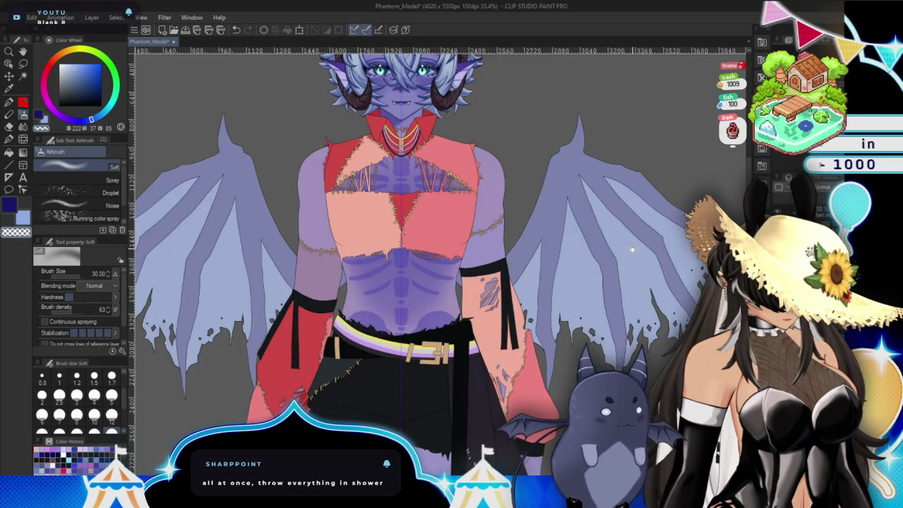
{"action": "left_click_drag", "start_coordinate": [632, 248], "coordinate": [639, 332]}
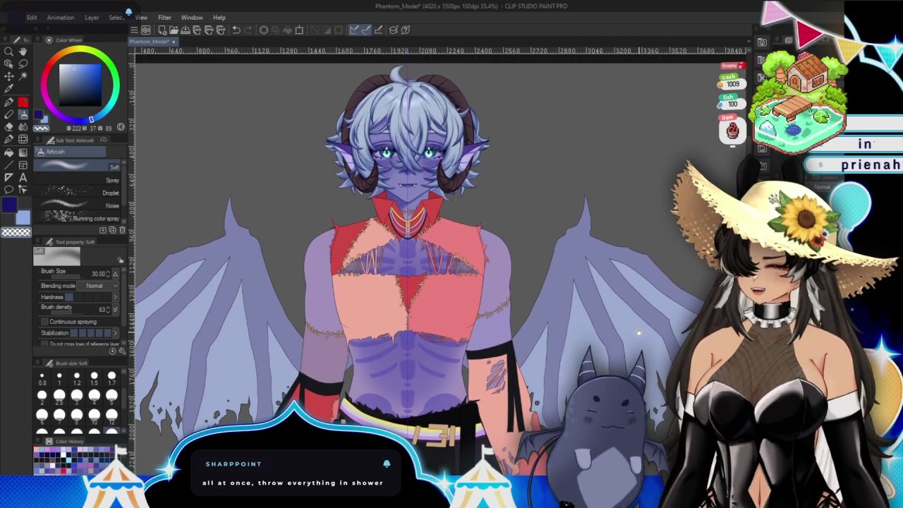
{"action": "left_click_drag", "start_coordinate": [638, 332], "coordinate": [665, 300]}
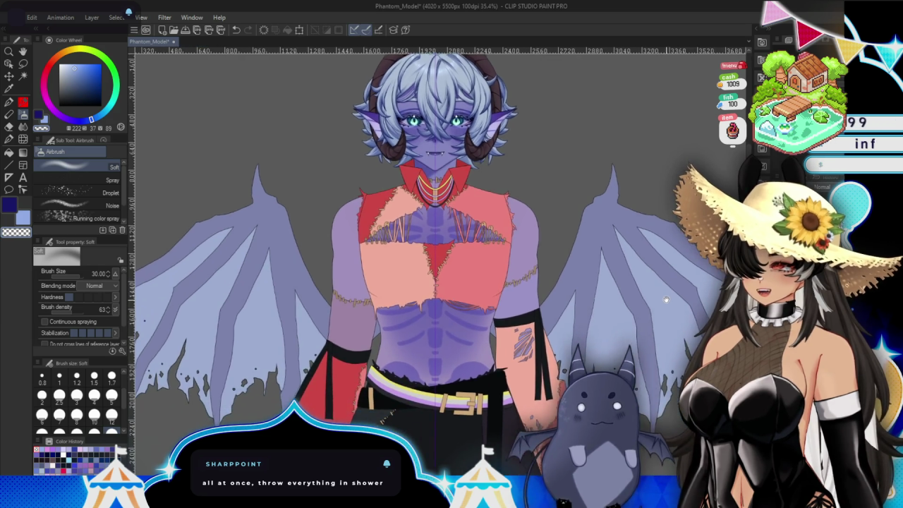
{"action": "mouse_move", "coordinate": [496, 173]}
{"action": "left_mouse_down"}
{"action": "mouse_move", "coordinate": [496, 200]}
{"action": "mouse_move", "coordinate": [518, 96]}
{"action": "left_mouse_up"}
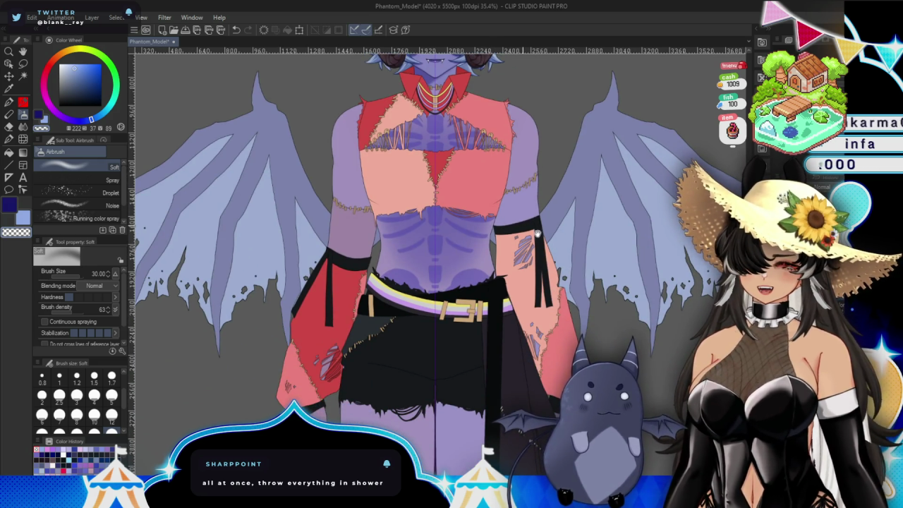
{"action": "mouse_move", "coordinate": [535, 228]}
{"action": "left_mouse_down"}
{"action": "mouse_move", "coordinate": [552, 218]}
{"action": "mouse_move", "coordinate": [544, 349]}
{"action": "left_mouse_up"}
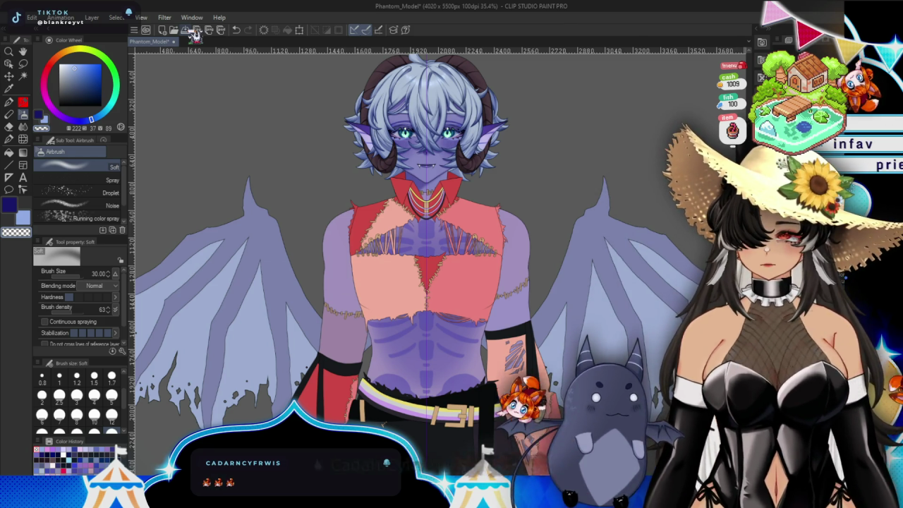
{"action": "left_click", "coordinate": [192, 32]}
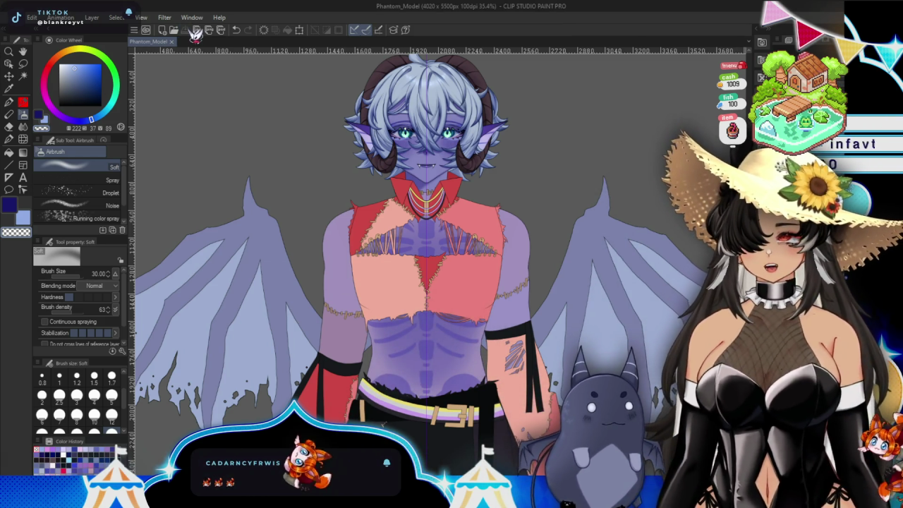